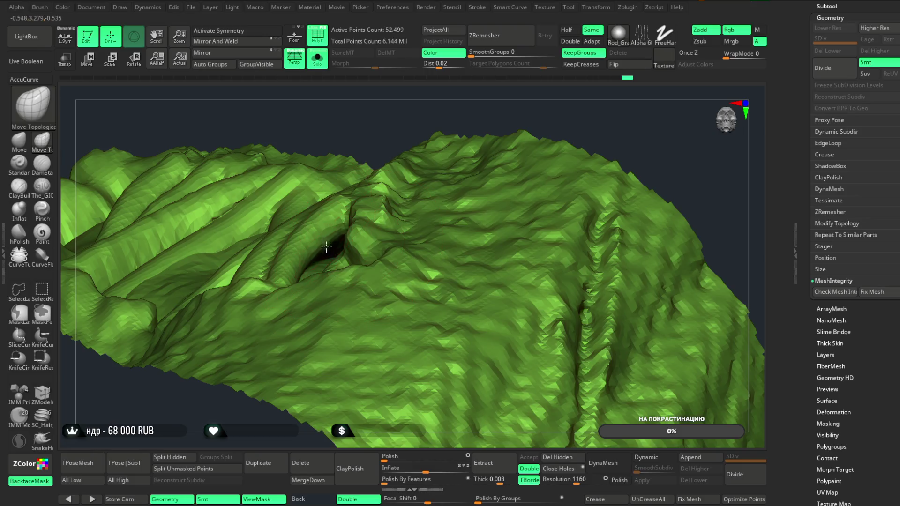
- Orbit in on the jacket and raise it to its highest subdivision level
mouse_move(380, 128)
left_mouse_down()
mouse_move(381, 147)
mouse_move(422, 121)
mouse_move(411, 106)
mouse_move(366, 148)
left_mouse_up()
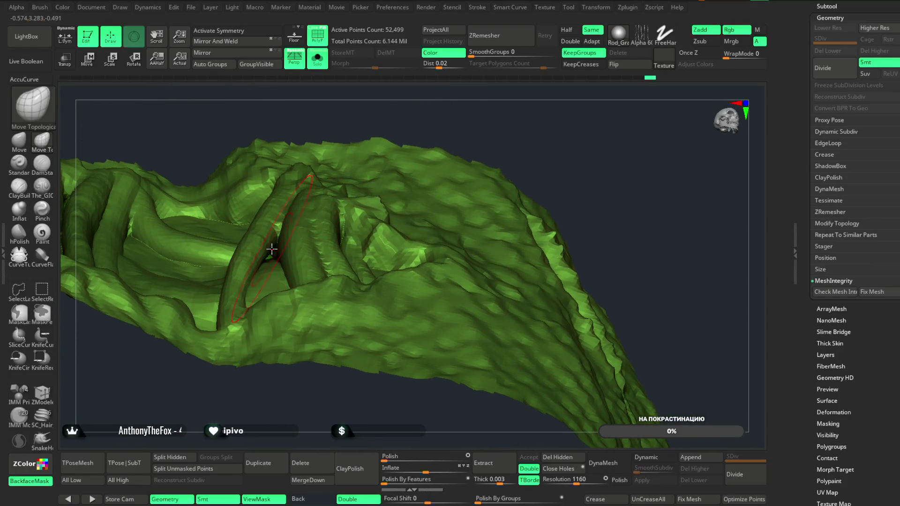
mouse_move(360, 88)
left_mouse_down()
mouse_move(401, 126)
mouse_move(417, 163)
mouse_move(401, 139)
mouse_move(523, 123)
mouse_move(502, 109)
mouse_move(520, 114)
mouse_move(512, 169)
mouse_move(491, 140)
mouse_move(528, 113)
mouse_move(497, 127)
left_mouse_up()
key("d")
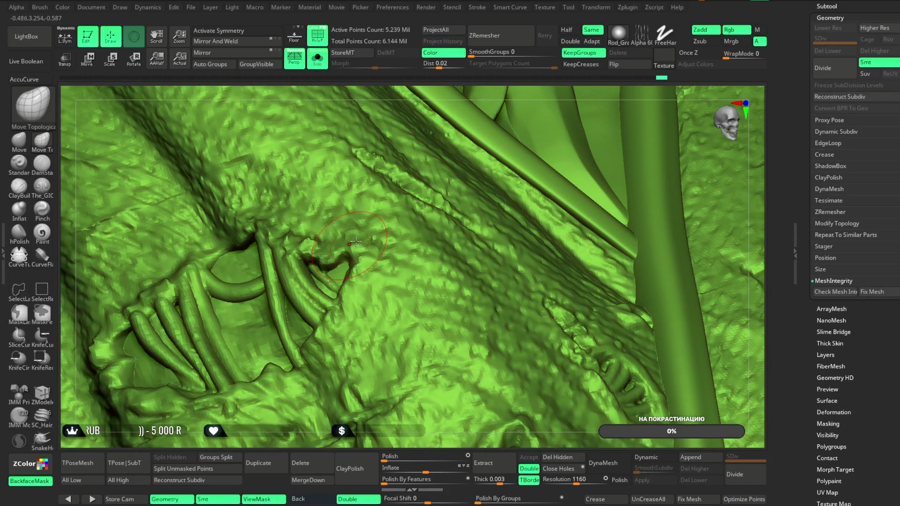
- Lasso a small patch of the surface and hide everything outside it
mouse_move(436, 437)
left_mouse_down()
mouse_move(422, 372)
mouse_move(511, 209)
left_mouse_up()
left_click_drag(538, 97, 411, 292)
left_click_drag(474, 371, 473, 373, "ctrl+shift")
mouse_move(423, 277)
left_mouse_down()
mouse_move(468, 247)
mouse_move(490, 341)
mouse_move(597, 178)
mouse_move(554, 198)
left_mouse_up()
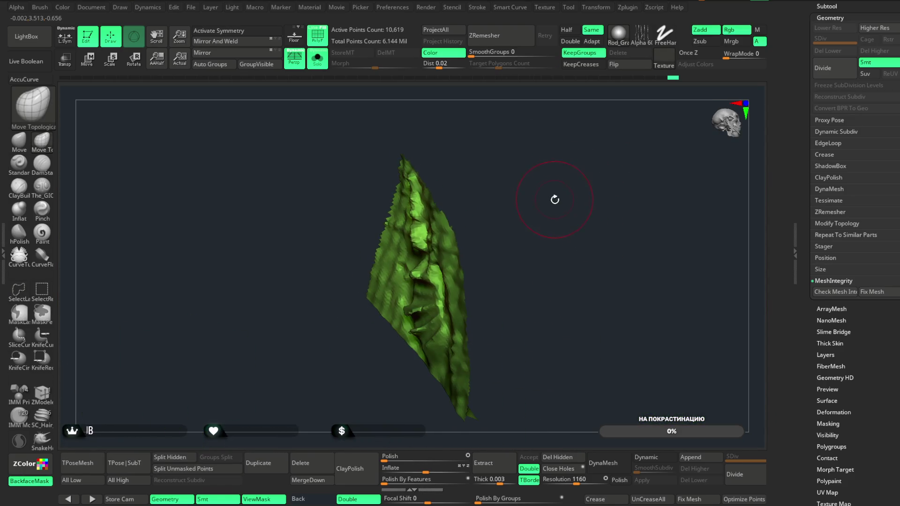
- Show the whole jacket again and isolate a new small piece
left_click(552, 209, "ctrl+shift")
mouse_move(627, 197)
left_mouse_down()
mouse_move(609, 126)
mouse_move(576, 212)
mouse_move(615, 129)
mouse_move(623, 135)
mouse_move(445, 294)
left_mouse_up()
mouse_move(380, 385)
left_mouse_down("ctrl+shift")
mouse_move(342, 328)
mouse_move(371, 300)
left_mouse_up("ctrl+shift")
mouse_move(528, 231)
left_mouse_down()
mouse_move(588, 205)
mouse_move(536, 180)
mouse_move(631, 206)
mouse_move(569, 176)
mouse_move(554, 191)
mouse_move(494, 149)
mouse_move(508, 133)
mouse_move(557, 149)
mouse_move(623, 146)
mouse_move(599, 136)
mouse_move(606, 151)
mouse_move(594, 161)
mouse_move(615, 141)
mouse_move(634, 201)
mouse_move(580, 218)
mouse_move(561, 245)
mouse_move(528, 357)
left_mouse_up()
- Shrink the brush and smooth away the bump on the isolated piece
key("space")
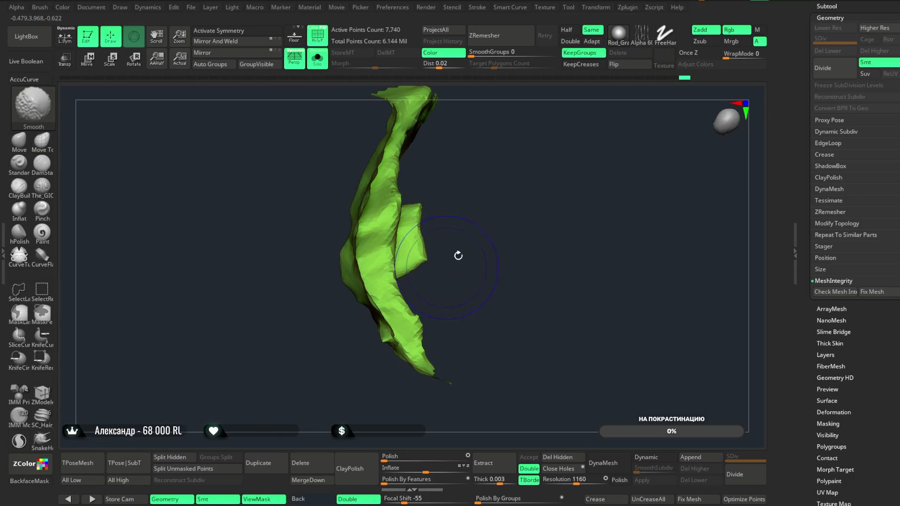
left_click_drag(452, 261, 427, 212)
left_click_drag(444, 296, 414, 267, "shift")
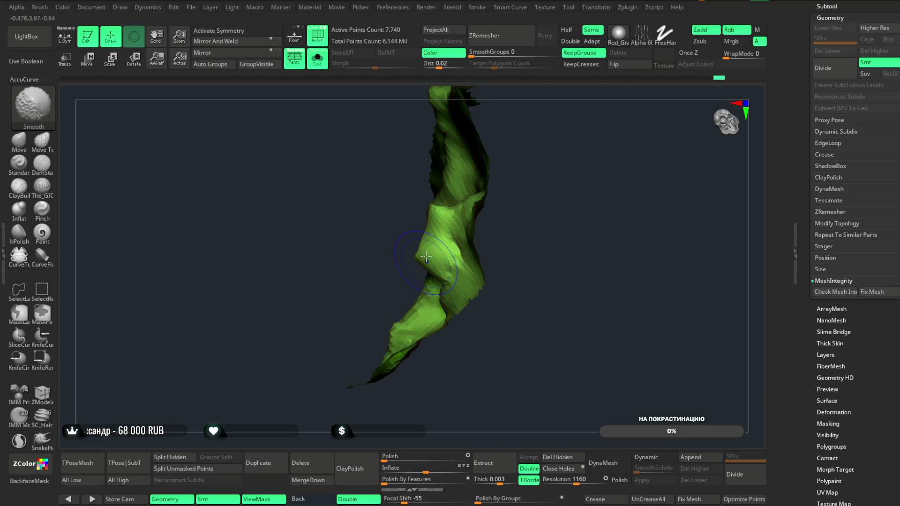
mouse_move(356, 284)
left_mouse_down()
mouse_move(331, 294)
mouse_move(311, 253)
mouse_move(326, 285)
mouse_move(347, 265)
mouse_move(512, 197)
mouse_move(506, 215)
mouse_move(496, 214)
left_mouse_up()
key("space")
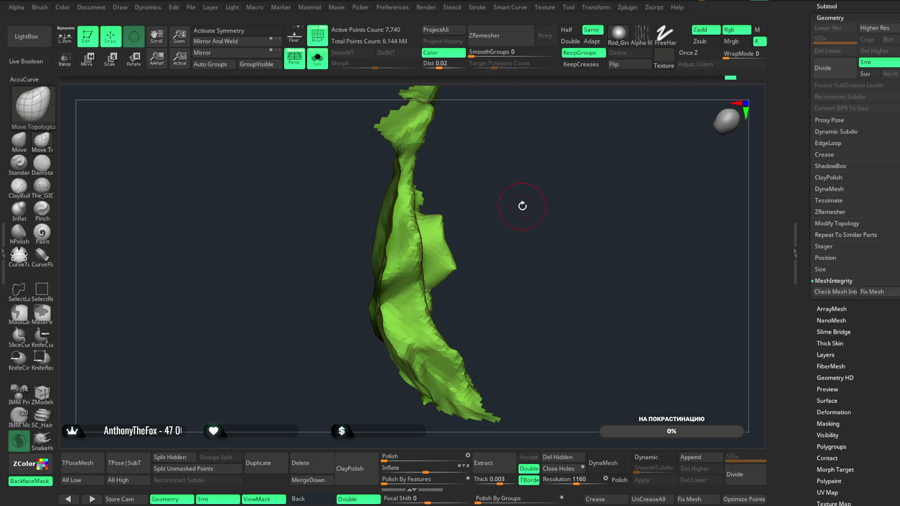
left_click_drag(442, 250, 451, 277)
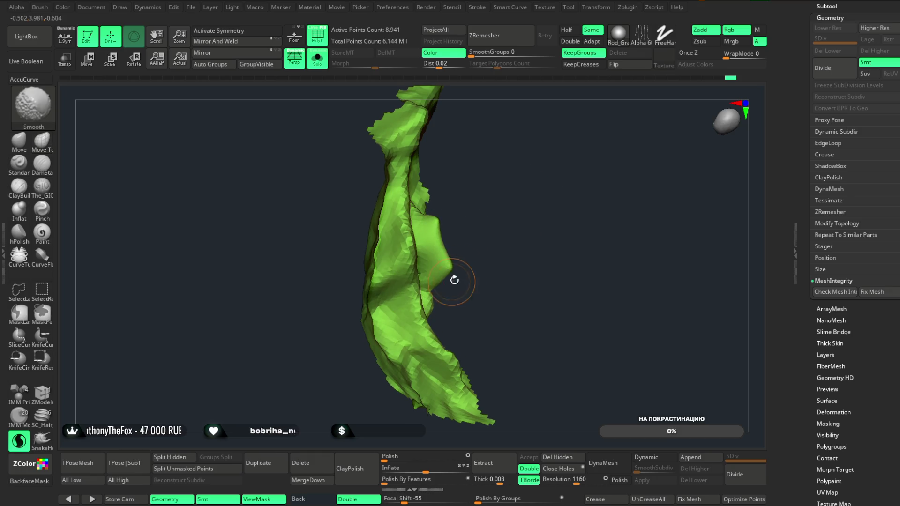
key("space")
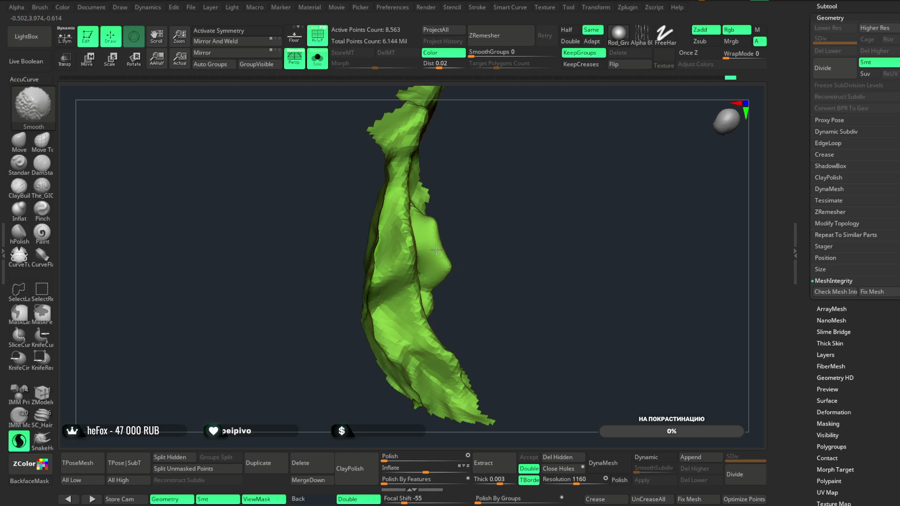
left_click_drag(466, 267, 440, 243)
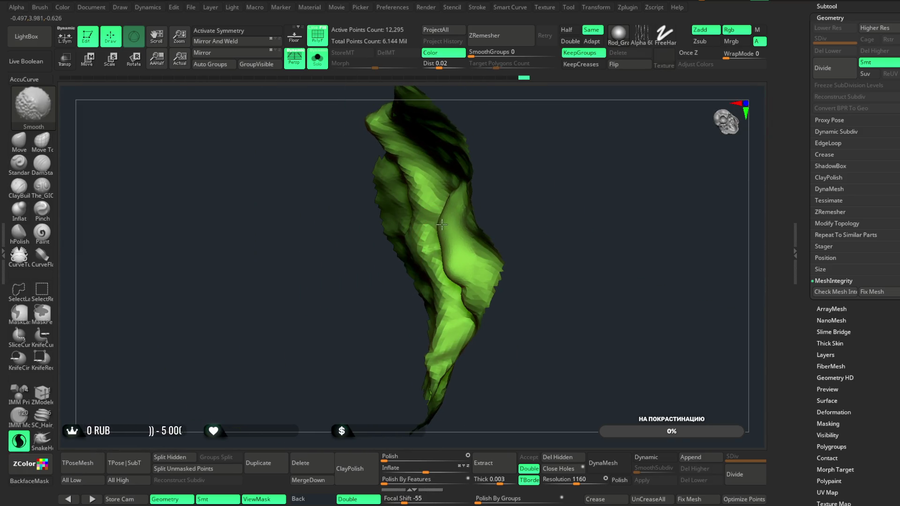
mouse_move(542, 190)
left_mouse_down()
mouse_move(492, 136)
mouse_move(546, 144)
mouse_move(548, 130)
mouse_move(291, 271)
left_mouse_up()
left_click(42, 187)
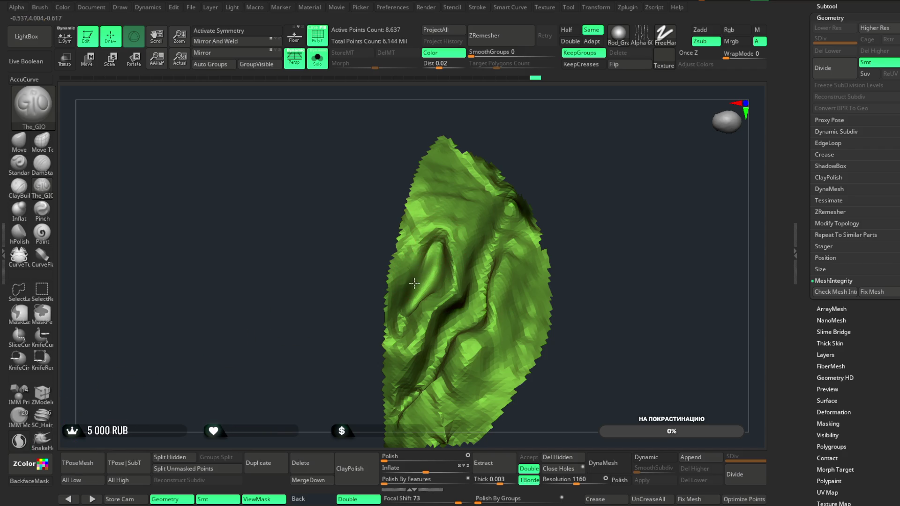
- Show the whole jacket again and bring the robe folds and strap into close view
mouse_move(513, 161)
left_mouse_down()
mouse_move(576, 197)
mouse_move(544, 187)
mouse_move(545, 208)
left_mouse_up()
key("ctrl+z")
key("ctrl+z")
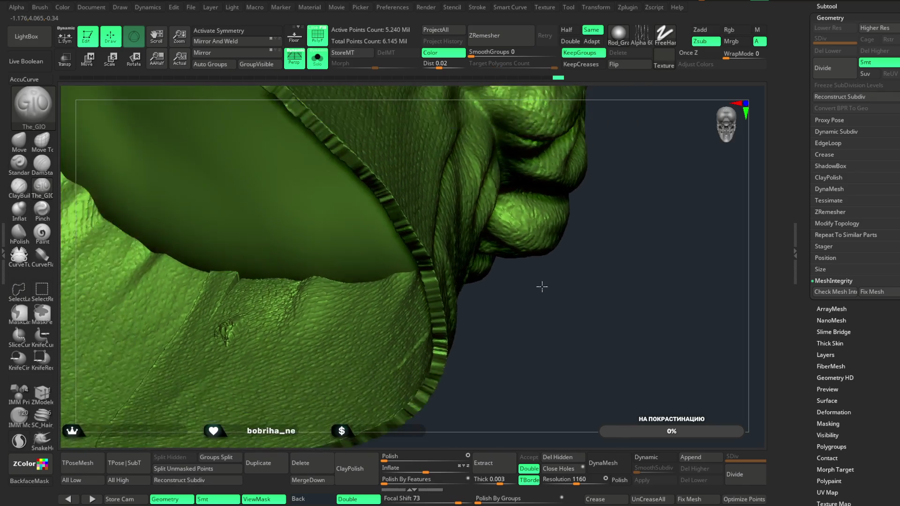
mouse_move(541, 286)
left_mouse_down()
mouse_move(565, 200)
mouse_move(580, 223)
mouse_move(542, 184)
mouse_move(644, 129)
mouse_move(632, 132)
left_mouse_up()
left_click_drag(635, 187, 472, 156, "alt")
left_click_drag(497, 101, 497, 157)
left_click_drag(518, 92, 454, 149)
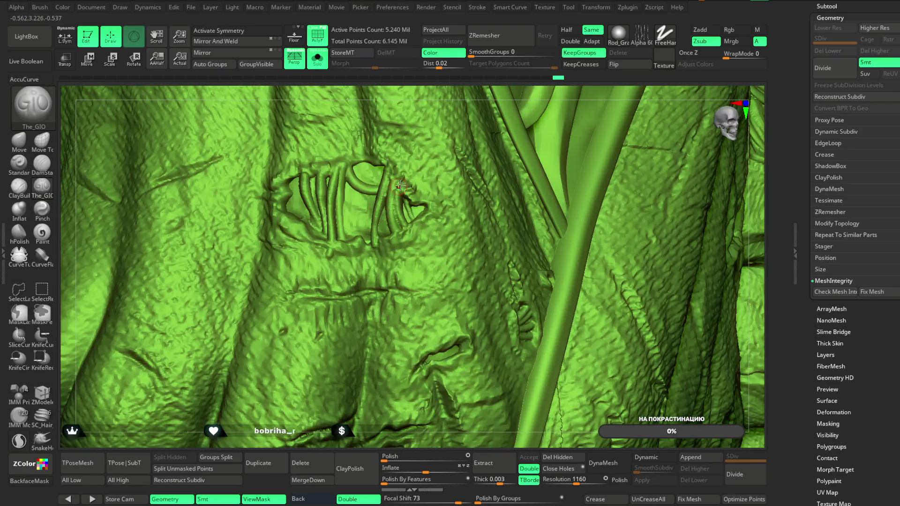
- Zoom onto the carved letters and deepen the groove along one letter stroke
mouse_move(475, 108)
left_mouse_down()
mouse_move(493, 101)
mouse_move(428, 186)
left_mouse_up()
key("space")
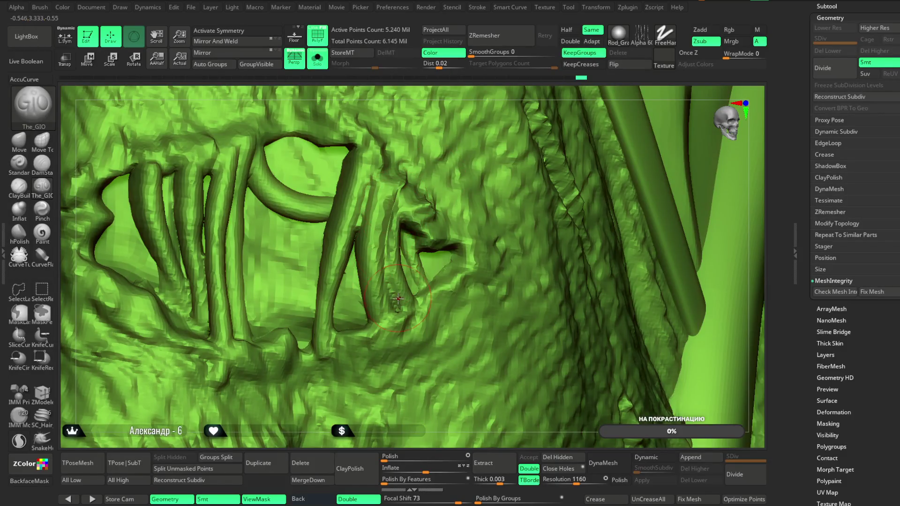
mouse_move(388, 291)
left_mouse_down()
mouse_move(365, 181)
mouse_move(377, 162)
mouse_move(350, 264)
left_mouse_up()
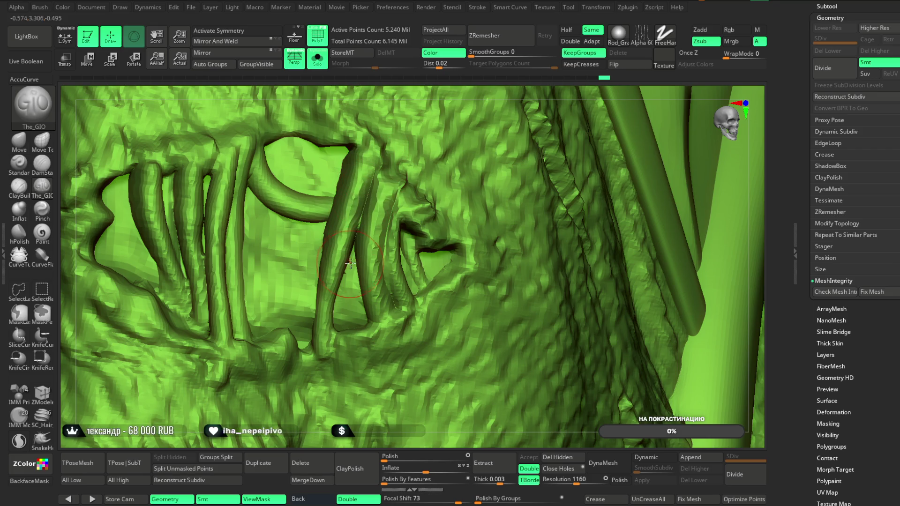
mouse_move(345, 413)
left_mouse_down()
mouse_move(338, 404)
mouse_move(349, 394)
left_mouse_up()
mouse_move(441, 87)
left_mouse_down()
mouse_move(402, 80)
mouse_move(309, 243)
left_mouse_up()
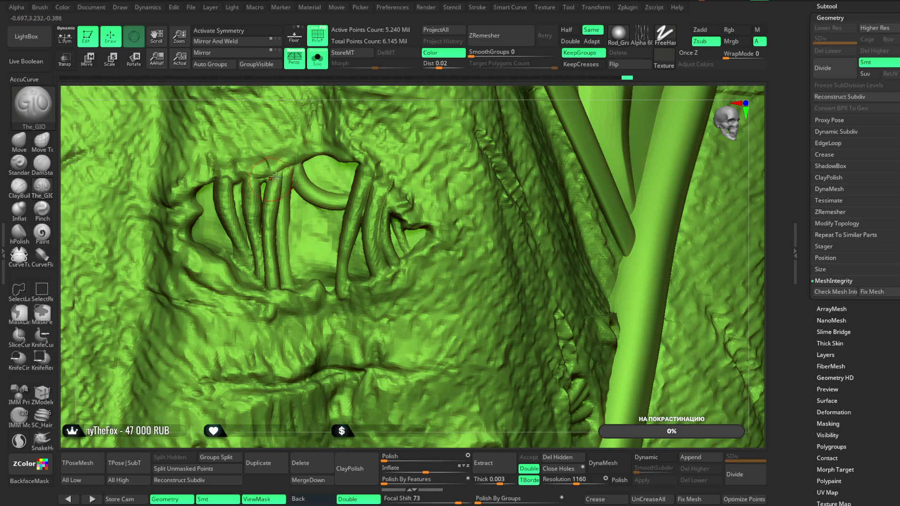
key("space")
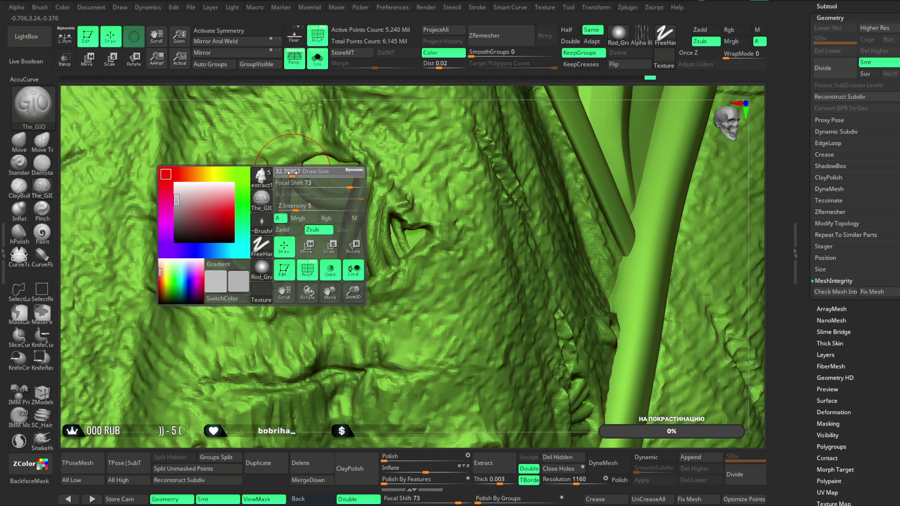
- Turn the whole jacket to a front view and bring up the File menu
mouse_move(269, 166)
right_mouse_down()
mouse_move(366, 103)
mouse_move(424, 34)
mouse_move(341, 271)
right_mouse_up()
mouse_move(339, 417)
right_mouse_down()
mouse_move(331, 378)
mouse_move(575, 130)
mouse_move(561, 136)
mouse_move(634, 121)
mouse_move(444, 189)
right_mouse_up()
mouse_move(542, 313)
right_mouse_down()
mouse_move(574, 211)
mouse_move(568, 265)
mouse_move(558, 232)
mouse_move(538, 225)
right_mouse_up()
left_click(190, 7)
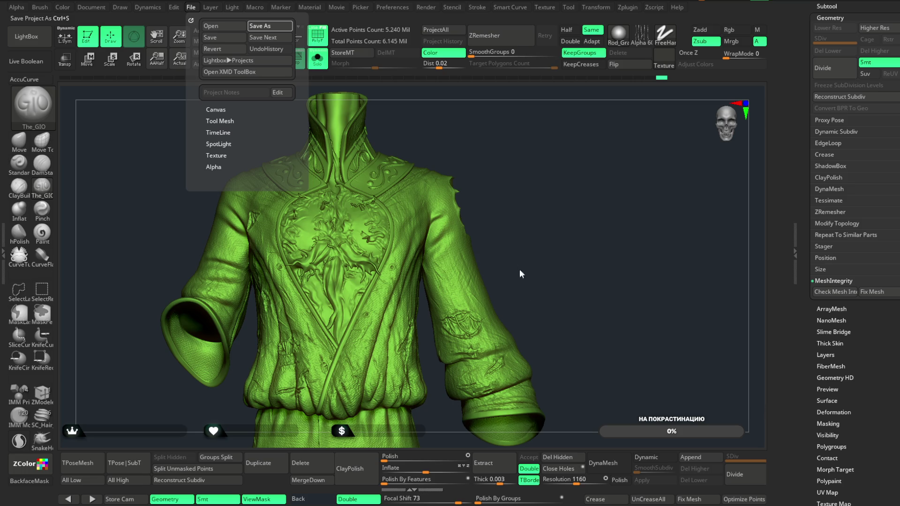
- Save the project, then split the jacket into polygroups with Auto Groups
key("ctrl+s")
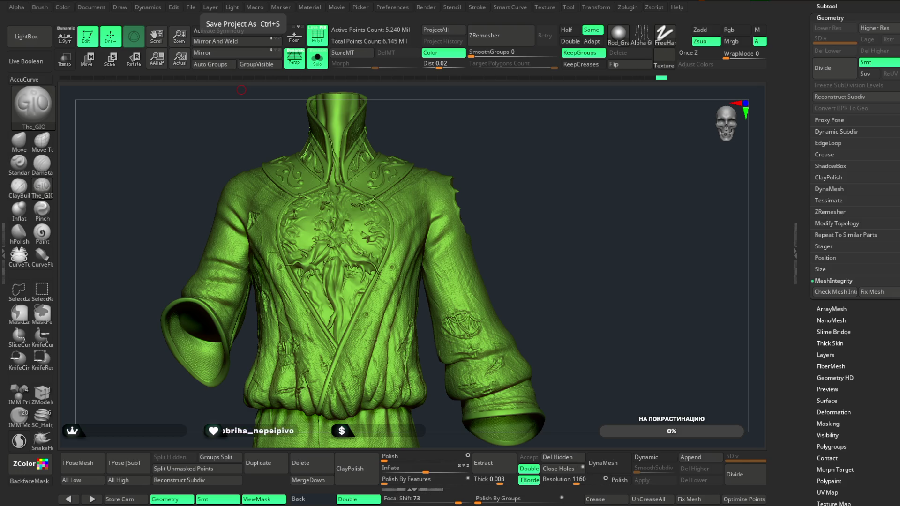
left_click(261, 65)
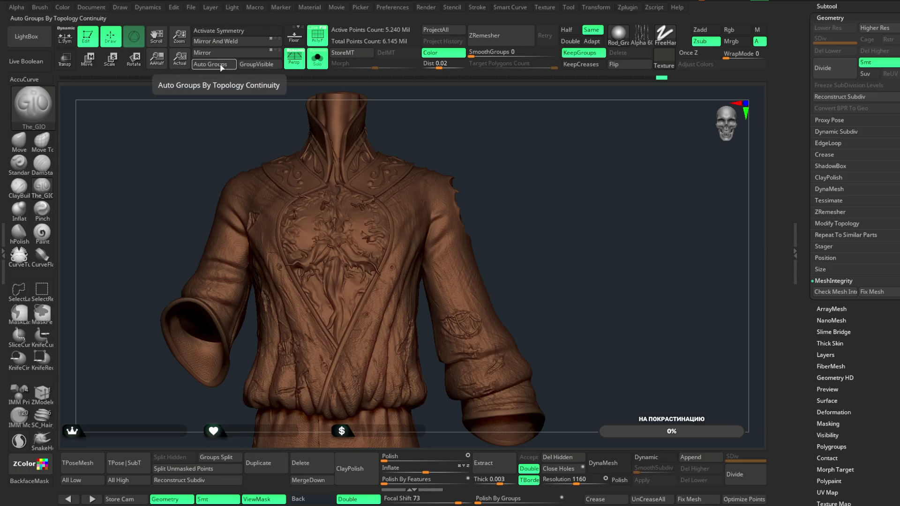
- Regroup the jacket into a single teal polygroup, frame it, and save the project
left_click(221, 65)
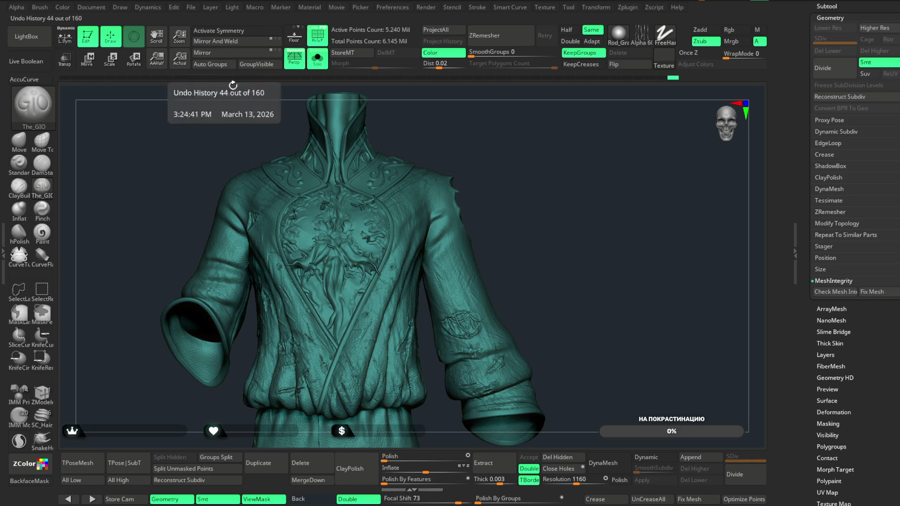
left_click(42, 289)
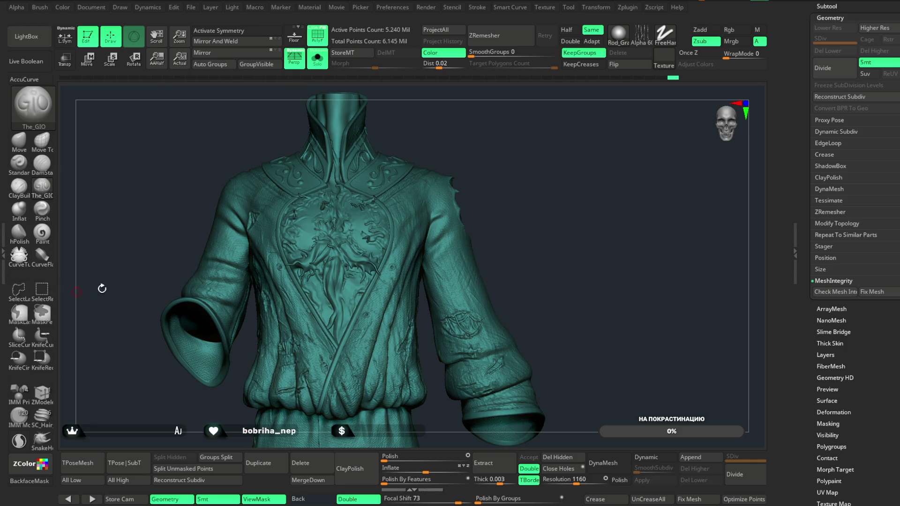
key("alt")
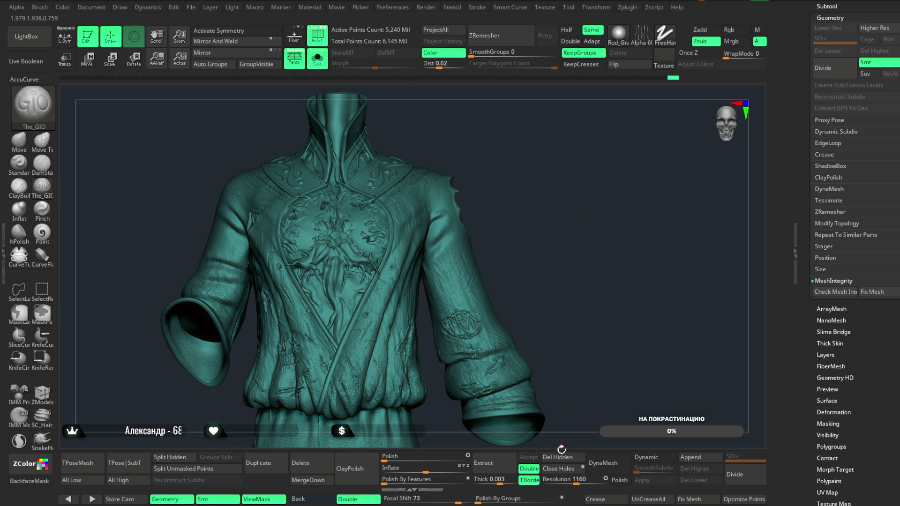
key("f")
mouse_move(558, 228)
left_mouse_down()
mouse_move(539, 207)
mouse_move(522, 207)
mouse_move(522, 297)
mouse_move(570, 207)
mouse_move(562, 187)
left_mouse_up()
left_click(191, 7)
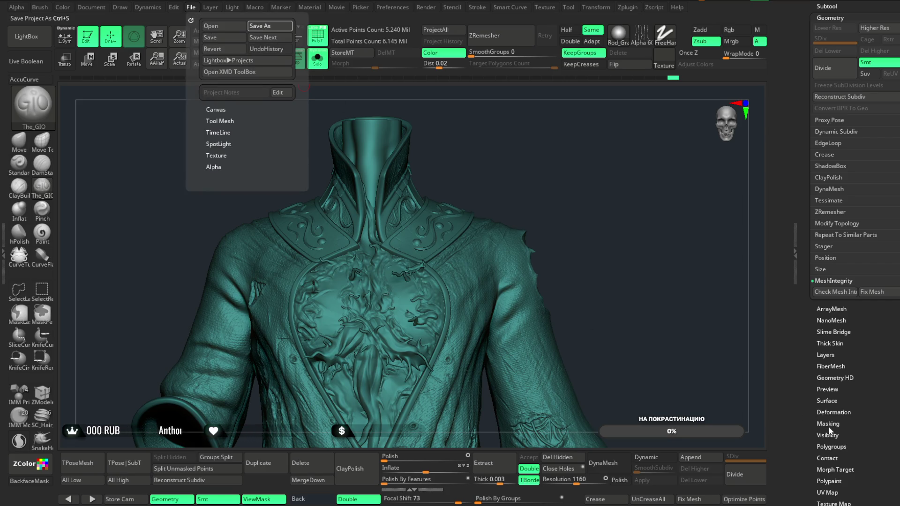
key("ctrl+s")
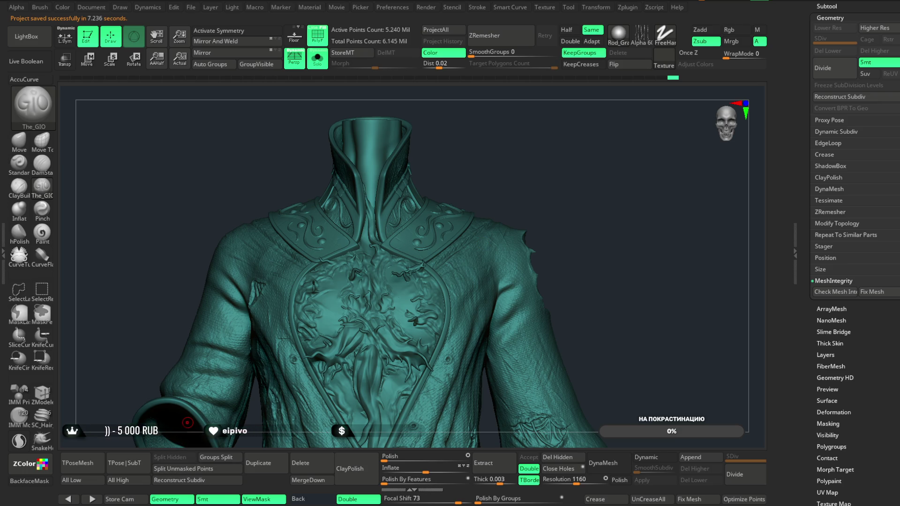
- Run the Gizmo's Remesh By Union to merge the jacket and gem inserts
key("w")
key("f")
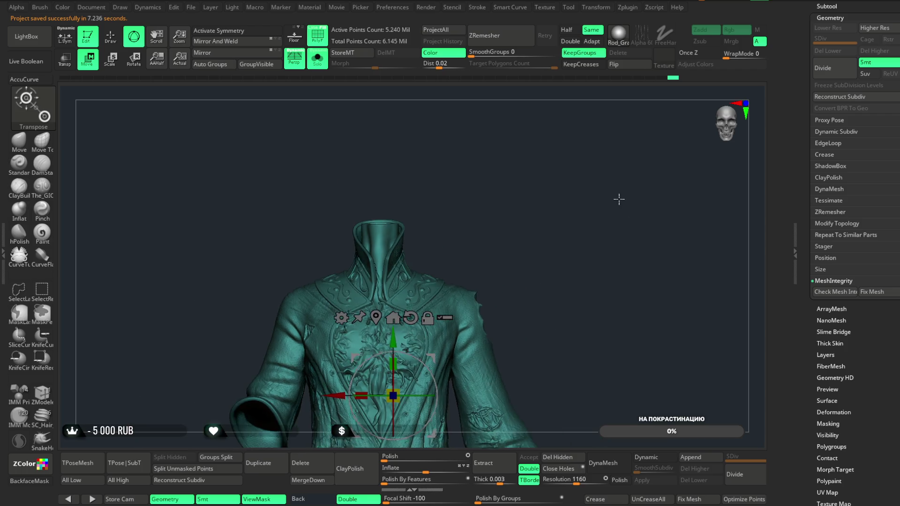
left_click(341, 317)
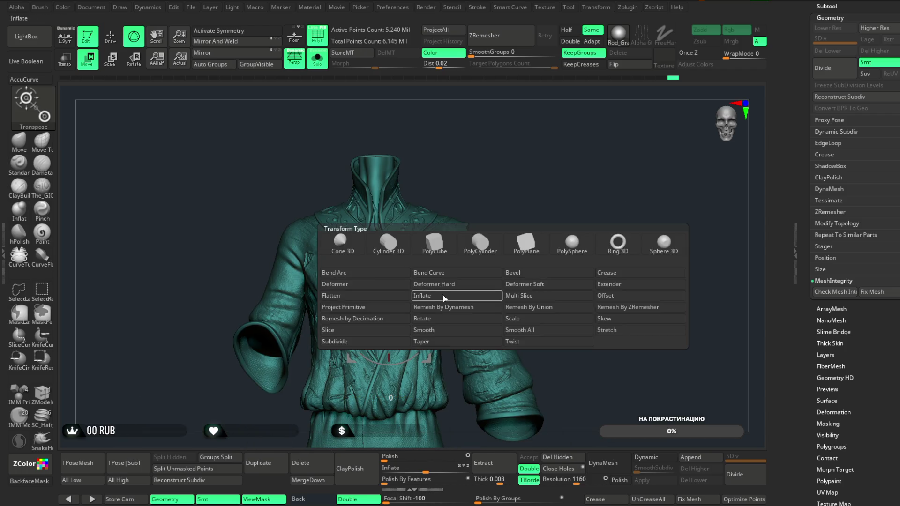
left_click(554, 309)
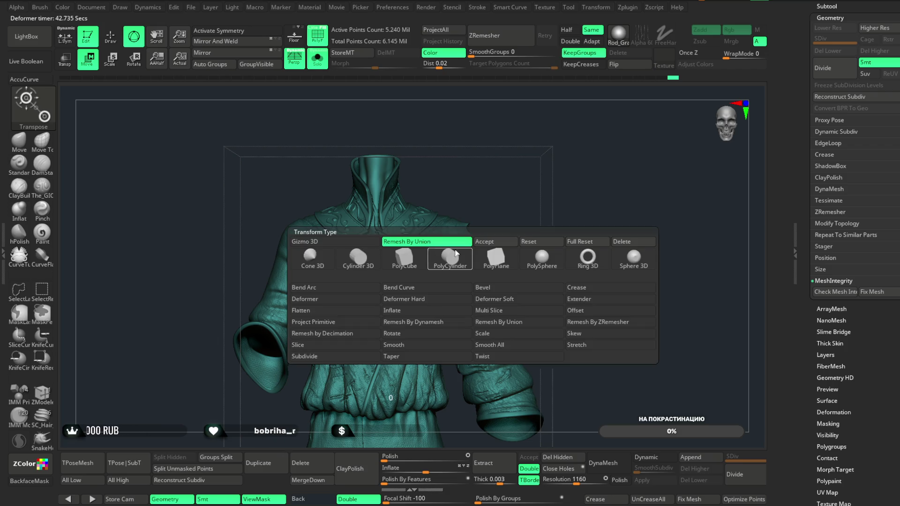
key("q")
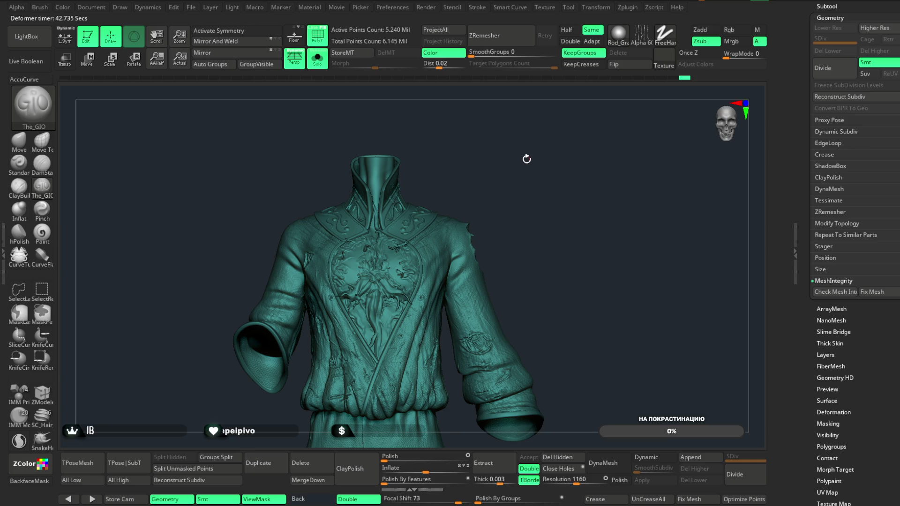
mouse_move(526, 159)
left_mouse_down()
mouse_move(536, 177)
mouse_move(521, 186)
mouse_move(526, 157)
mouse_move(440, 394)
mouse_move(379, 424)
mouse_move(474, 275)
left_mouse_up()
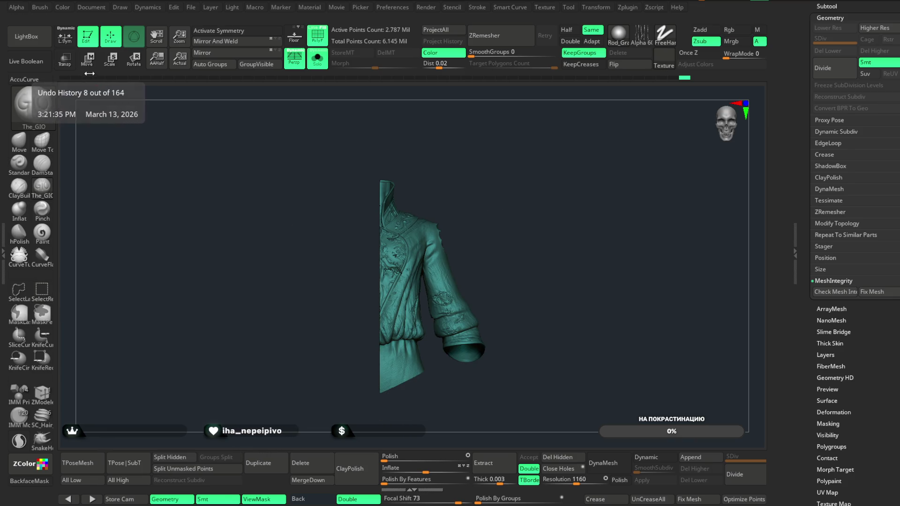
left_click(87, 60)
left_click(335, 206)
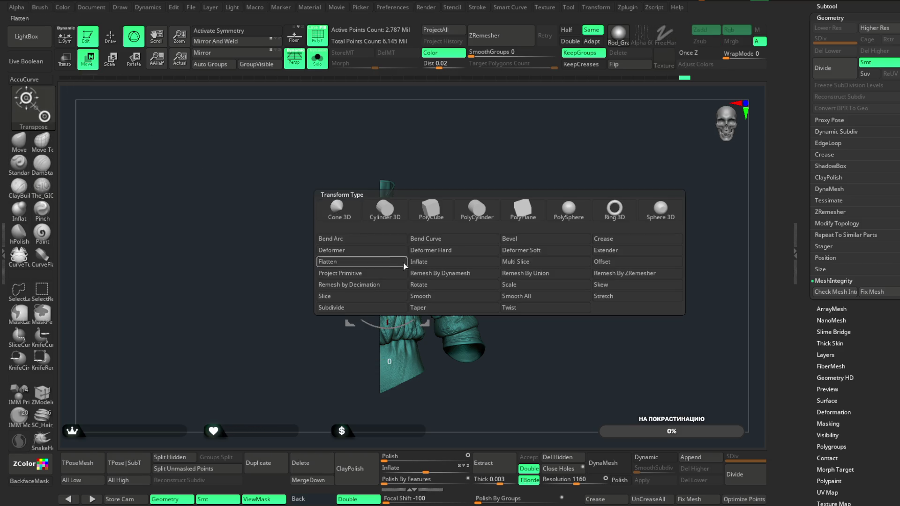
left_click(541, 213)
mouse_move(540, 212)
left_mouse_down()
mouse_move(536, 197)
mouse_move(538, 277)
mouse_move(583, 196)
mouse_move(596, 196)
mouse_move(536, 195)
mouse_move(541, 213)
mouse_move(551, 178)
mouse_move(553, 197)
mouse_move(615, 121)
mouse_move(634, 117)
mouse_move(592, 145)
mouse_move(591, 206)
mouse_move(683, 201)
mouse_move(661, 119)
mouse_move(624, 126)
mouse_move(576, 248)
mouse_move(519, 269)
mouse_move(530, 219)
left_mouse_up()
left_click(557, 194, "ctrl+shift")
key("q")
mouse_move(676, 144)
left_mouse_down()
mouse_move(628, 141)
mouse_move(636, 165)
mouse_move(573, 215)
mouse_move(310, 255)
left_mouse_up()
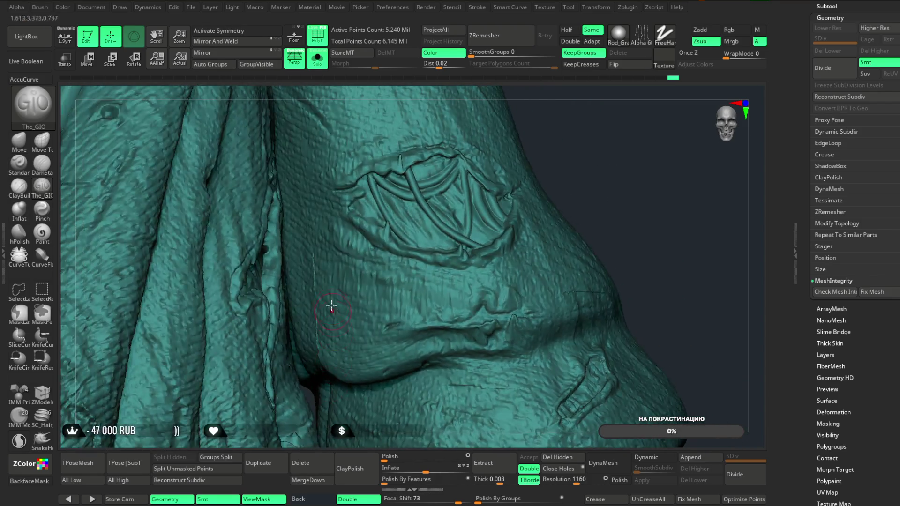
- Rectangle-select a section of the jacket and hide everything else
key("shift")
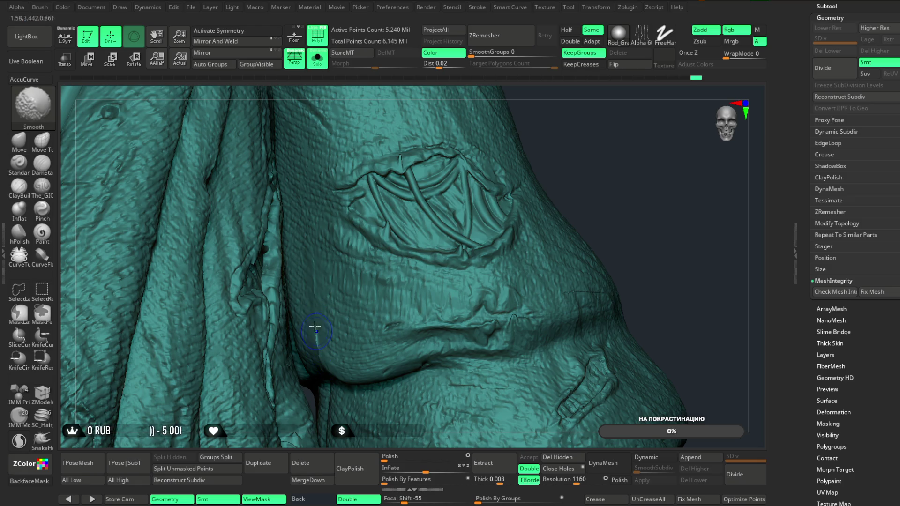
mouse_move(577, 187)
left_mouse_down()
mouse_move(603, 161)
mouse_move(581, 178)
left_mouse_up()
left_click_drag(373, 264, 300, 403, "ctrl+shift")
mouse_move(504, 191)
left_mouse_down()
mouse_move(538, 301)
mouse_move(526, 149)
mouse_move(459, 178)
mouse_move(544, 168)
mouse_move(495, 181)
mouse_move(490, 163)
mouse_move(493, 173)
left_mouse_up()
right_click(495, 181)
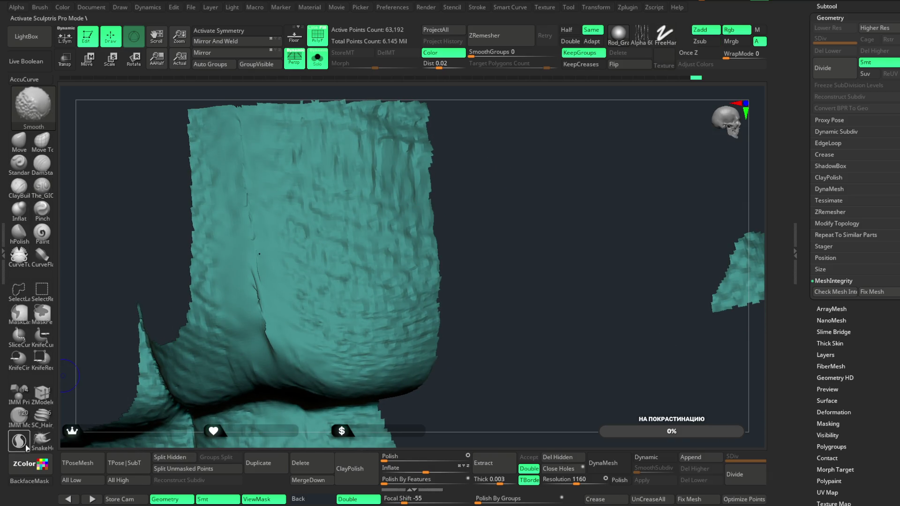
- Smooth the bunched fold at the section's lower edge and zoom back out
key("shift")
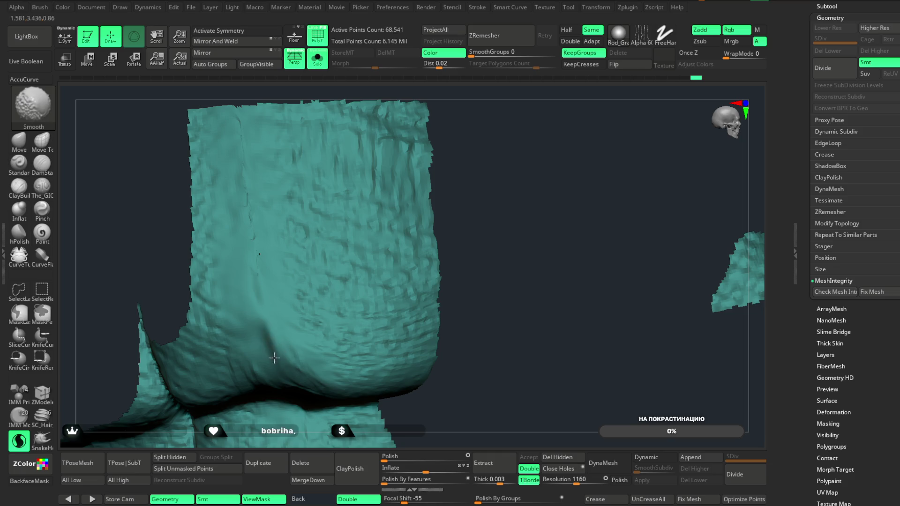
left_click_drag(247, 207, 280, 331, "shift")
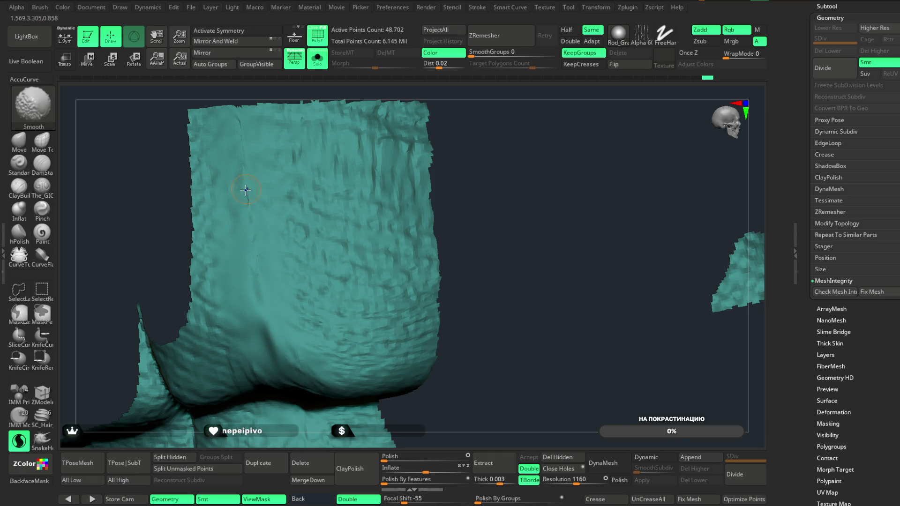
mouse_move(252, 184)
right_mouse_down("ctrl")
mouse_move(483, 201)
mouse_move(392, 271)
right_mouse_up("ctrl")
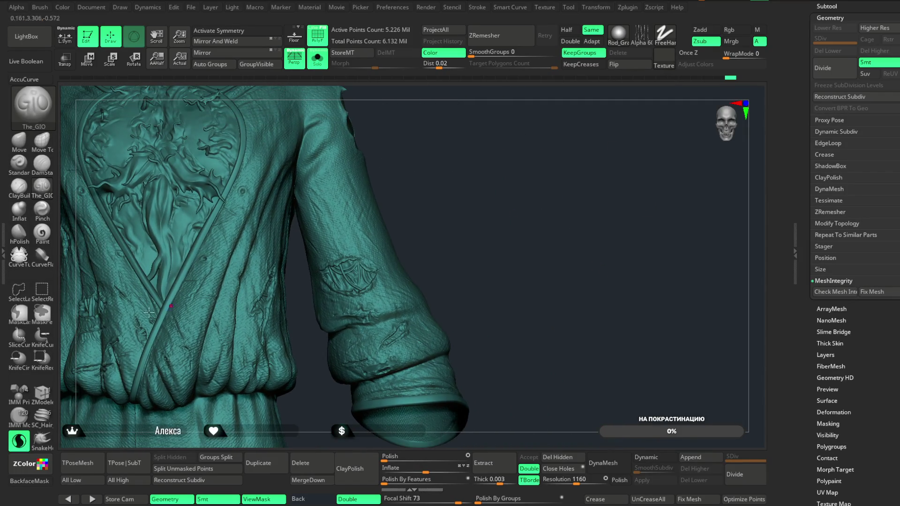
mouse_move(337, 146)
left_mouse_down("ctrl+shift")
mouse_move(306, 270)
mouse_move(374, 424)
mouse_move(466, 265)
left_mouse_up("ctrl+shift")
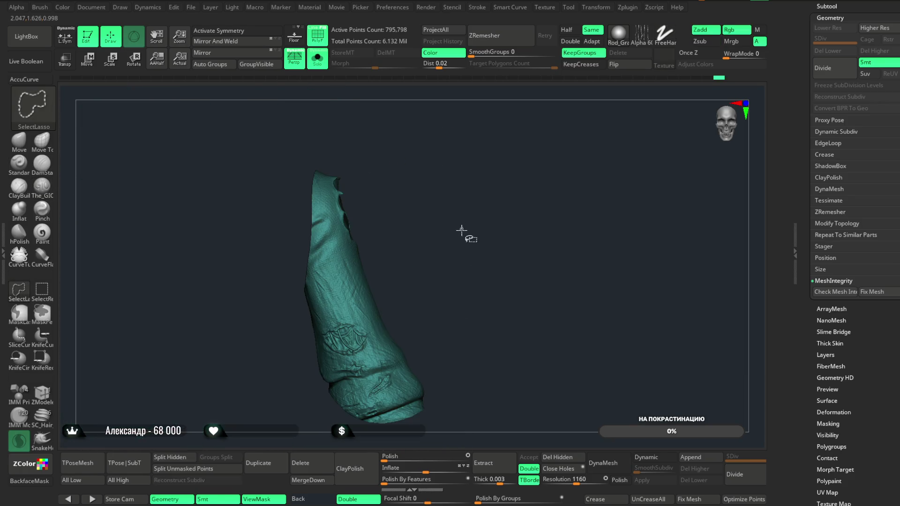
left_click(471, 193, "ctrl+shift")
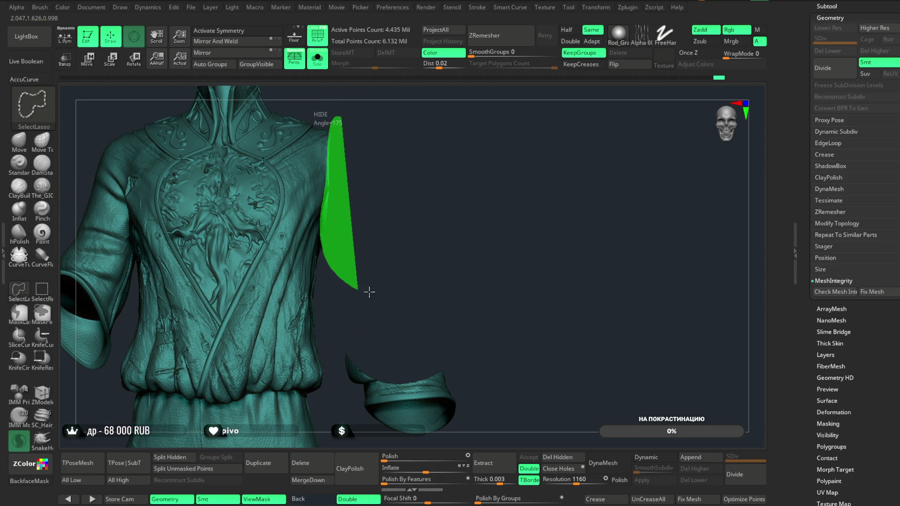
left_click_drag(364, 291, 364, 290, "ctrl+shift")
left_click(350, 117, "ctrl+shift")
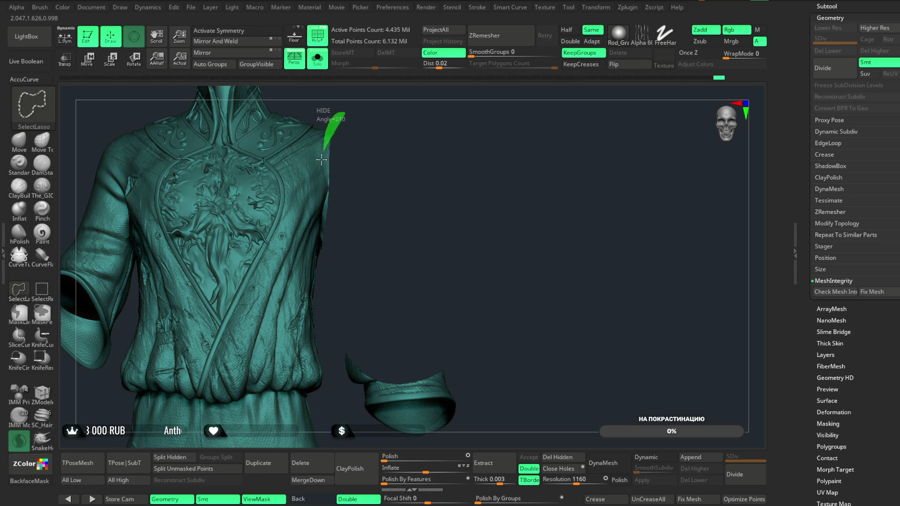
mouse_move(443, 210)
left_mouse_down("ctrl+shift")
mouse_move(438, 171)
mouse_move(421, 201)
left_mouse_up("ctrl+shift")
mouse_move(455, 218)
left_mouse_down("ctrl+shift")
mouse_move(414, 231)
mouse_move(439, 249)
mouse_move(445, 205)
mouse_move(512, 156)
mouse_move(482, 181)
mouse_move(482, 220)
mouse_move(478, 161)
mouse_move(488, 179)
mouse_move(469, 78)
mouse_move(492, 96)
mouse_move(470, 201)
left_mouse_up("ctrl+shift")
left_click(420, 225, "ctrl+shift")
mouse_move(479, 254)
left_mouse_down()
mouse_move(459, 184)
mouse_move(468, 282)
left_mouse_up()
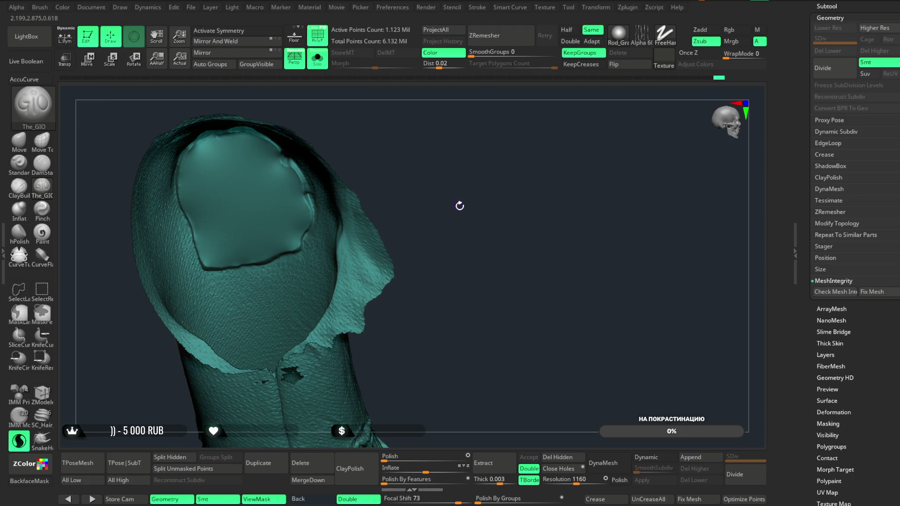
left_click_drag(451, 154, 448, 171)
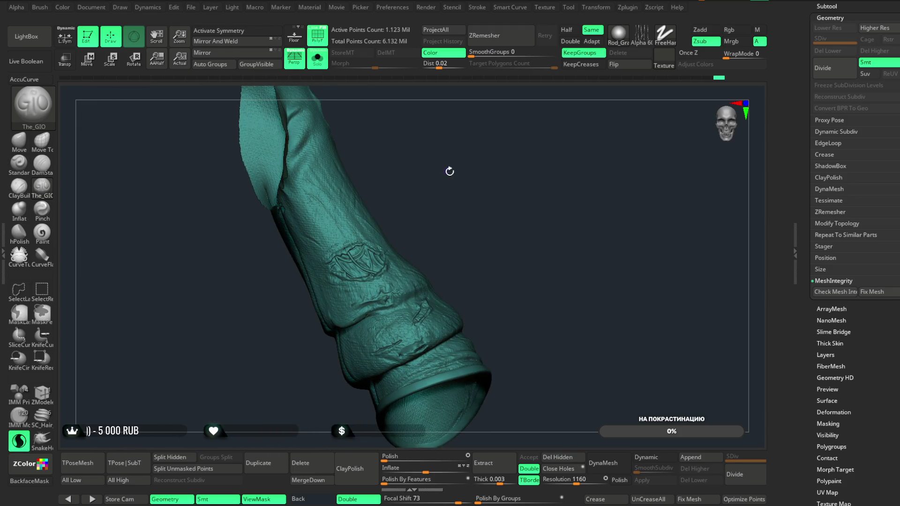
scroll(451, 161, "up", 5)
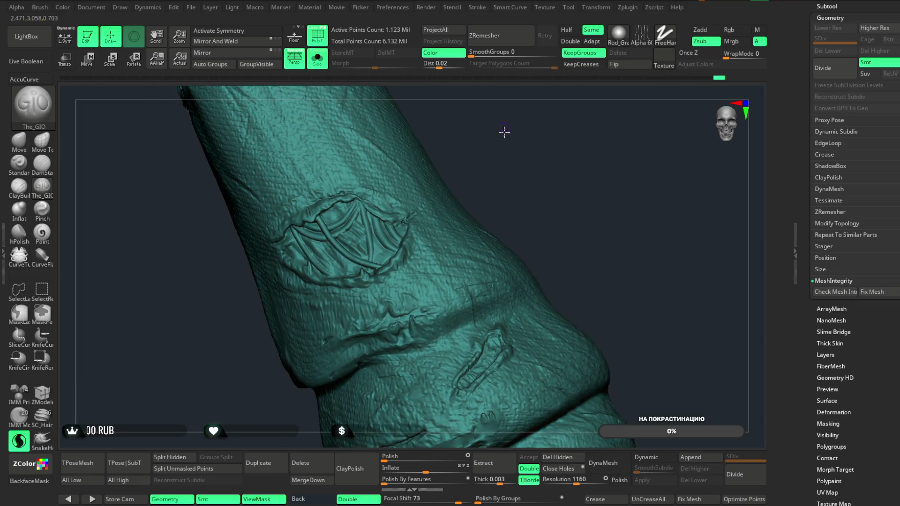
scroll(502, 130, "up", 3)
mouse_move(586, 93)
left_mouse_down()
mouse_move(540, 125)
mouse_move(553, 165)
mouse_move(539, 124)
mouse_move(542, 160)
mouse_move(522, 145)
mouse_move(522, 170)
mouse_move(508, 145)
left_mouse_up()
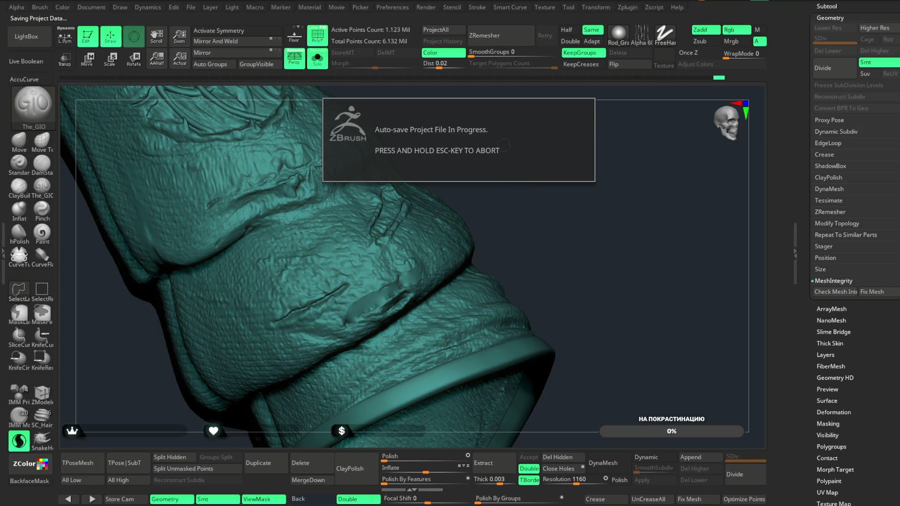
mouse_move(502, 187)
left_mouse_down()
mouse_move(518, 209)
mouse_move(505, 177)
mouse_move(468, 146)
mouse_move(505, 219)
mouse_move(469, 176)
mouse_move(487, 164)
mouse_move(538, 161)
mouse_move(522, 145)
mouse_move(516, 150)
left_mouse_up()
key("ctrl+shift")
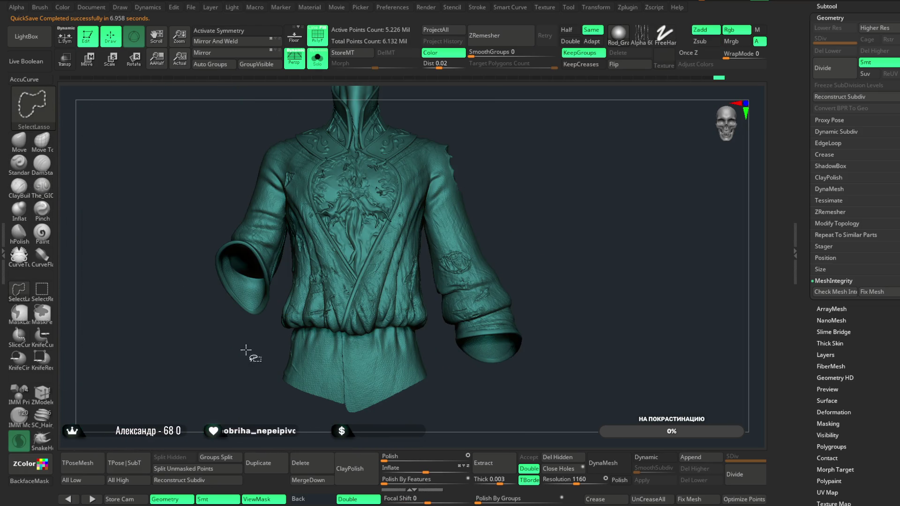
mouse_move(291, 177)
left_mouse_down("ctrl+shift")
mouse_move(207, 235)
mouse_move(307, 315)
mouse_move(358, 316)
mouse_move(461, 383)
mouse_move(509, 270)
left_mouse_up("ctrl+shift")
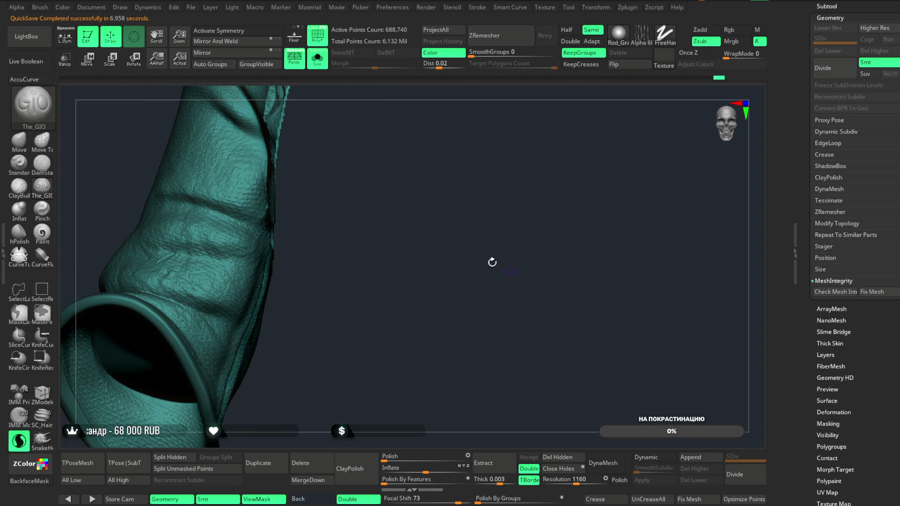
mouse_move(253, 310)
left_mouse_down()
mouse_move(382, 355)
mouse_move(534, 188)
mouse_move(526, 110)
mouse_move(506, 161)
mouse_move(470, 194)
mouse_move(511, 131)
mouse_move(484, 249)
mouse_move(493, 229)
mouse_move(486, 181)
left_mouse_up()
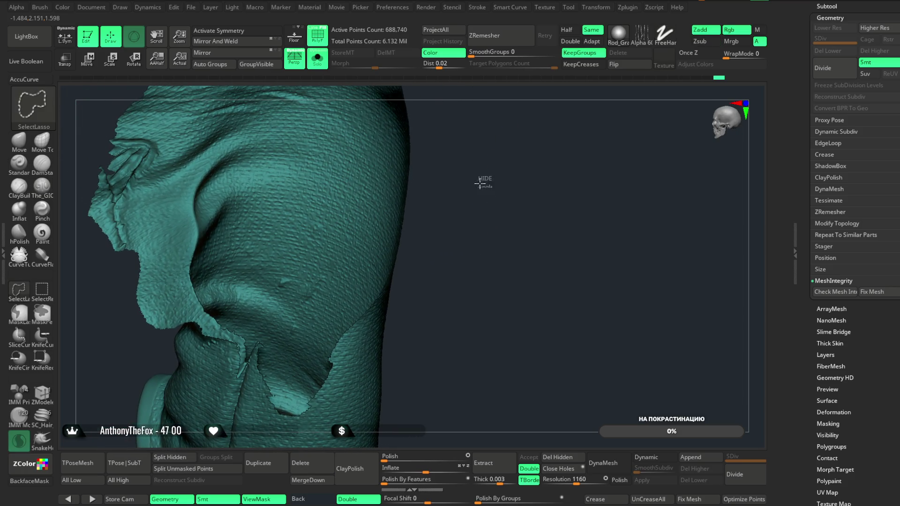
left_click(482, 182, "ctrl+shift")
mouse_move(475, 224)
left_mouse_down()
mouse_move(462, 205)
mouse_move(460, 243)
mouse_move(488, 190)
mouse_move(507, 186)
mouse_move(550, 133)
mouse_move(580, 121)
mouse_move(449, 177)
left_mouse_up()
mouse_move(309, 122)
left_mouse_down("ctrl+shift")
mouse_move(449, 120)
mouse_move(438, 300)
mouse_move(454, 309)
mouse_move(449, 291)
left_mouse_up("ctrl+shift")
- Isolate the chest panel and apply the zbro_Paint material from LightBox
mouse_move(450, 291)
left_mouse_down()
mouse_move(435, 231)
mouse_move(478, 210)
mouse_move(471, 307)
mouse_move(491, 221)
mouse_move(510, 219)
mouse_move(566, 251)
left_mouse_up()
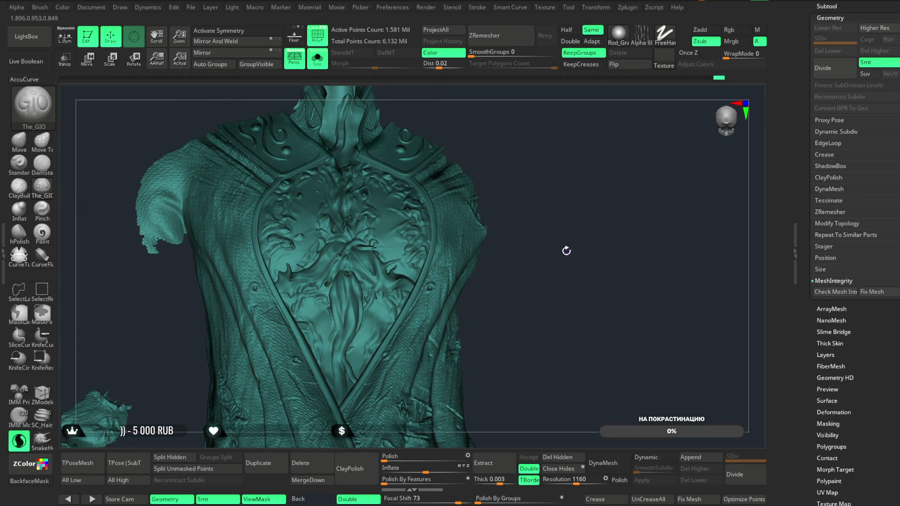
left_click(49, 46)
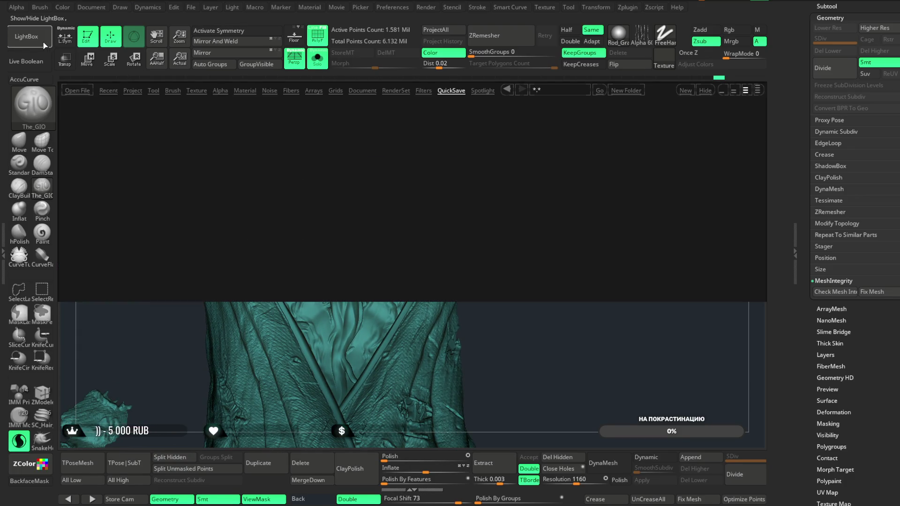
left_click(247, 90)
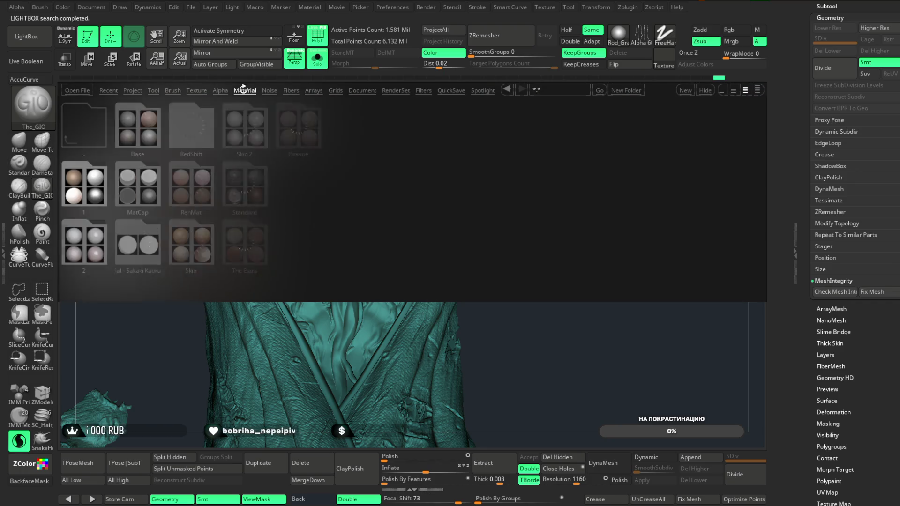
double_click(86, 232)
double_click(88, 122)
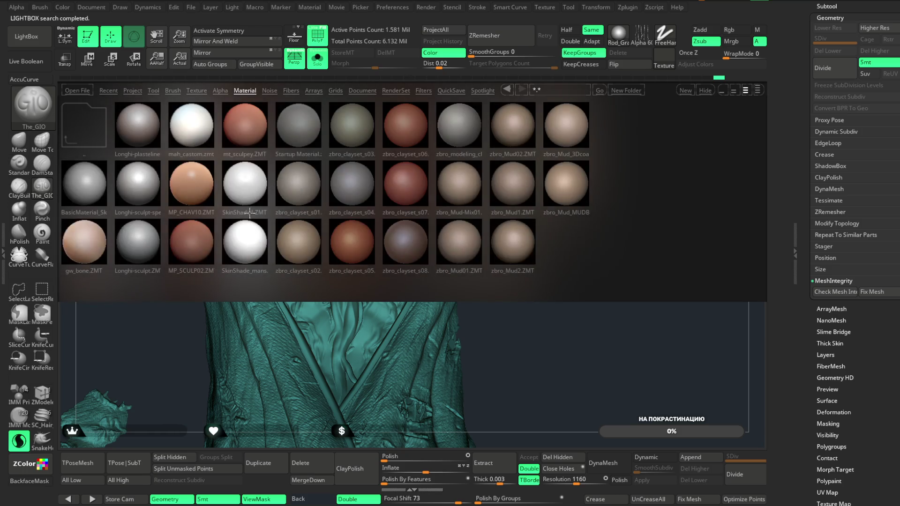
left_click(90, 128)
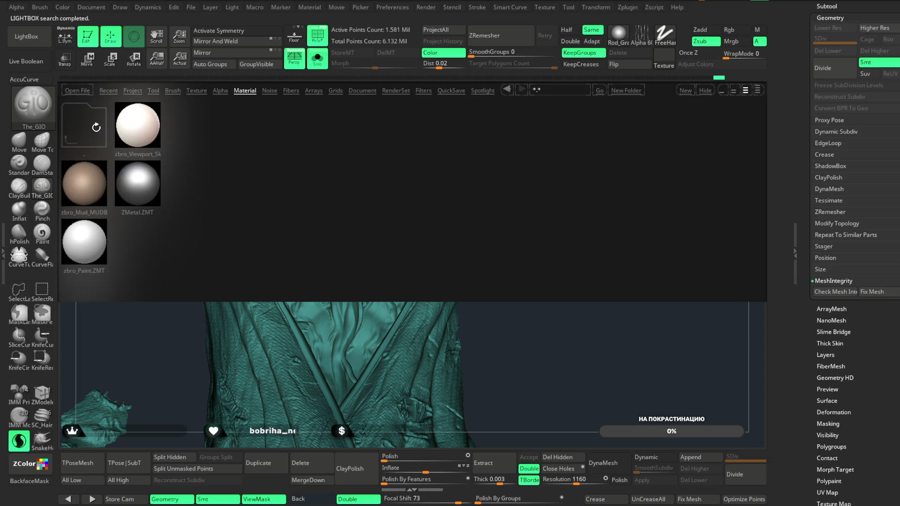
double_click(84, 242)
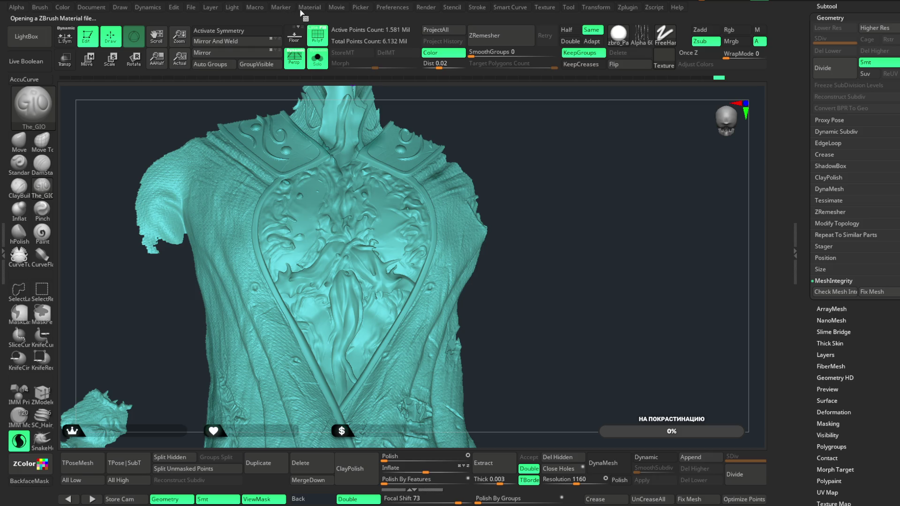
- Lower the light intensity to about 0.59 and zoom in on the chest ornament
left_click(307, 7)
mouse_move(241, 9)
left_click_drag(304, 119, 493, 142)
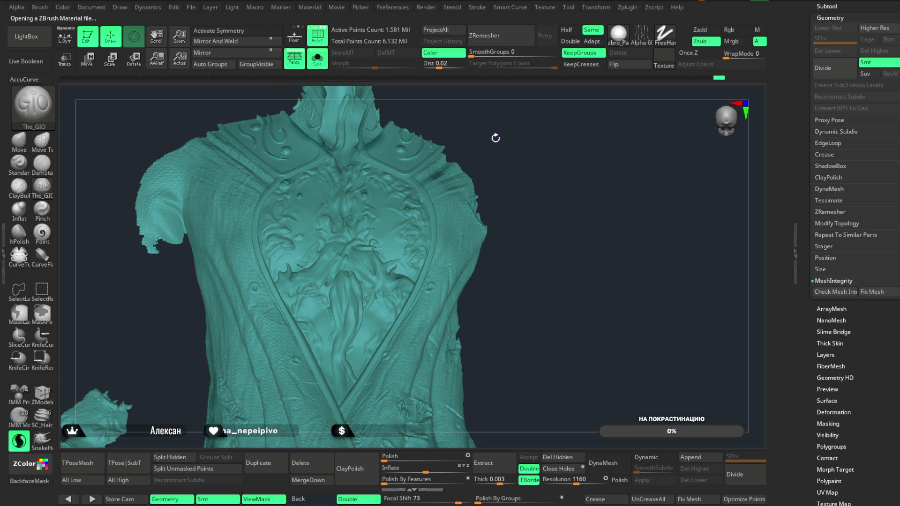
mouse_move(533, 171)
left_mouse_down("alt")
mouse_move(545, 253)
mouse_move(580, 176)
mouse_move(491, 204)
mouse_move(564, 248)
mouse_move(448, 127)
mouse_move(451, 96)
mouse_move(458, 171)
mouse_move(438, 136)
mouse_move(470, 201)
mouse_move(426, 118)
mouse_move(338, 315)
left_mouse_up("alt")
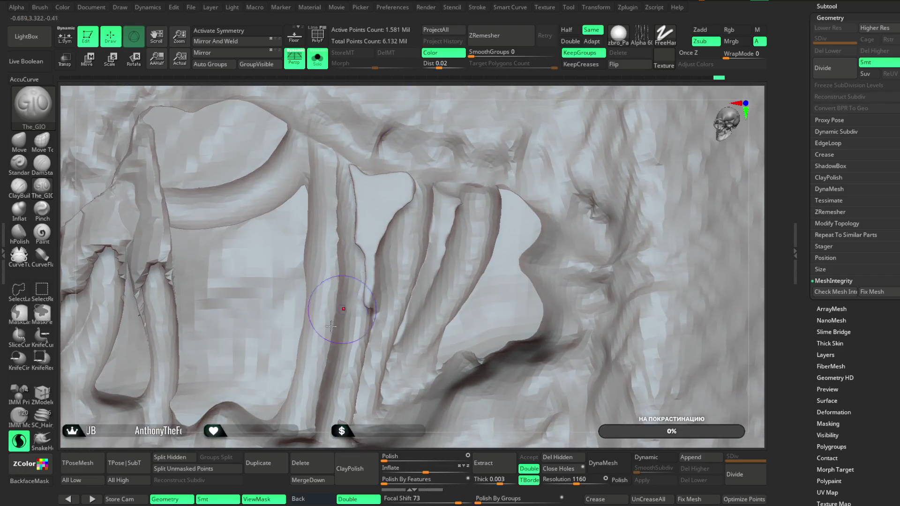
- Close in on the ribbed chest detail and set Move Topological to brush size about 7.5
left_click_drag(247, 432, 283, 270)
key("space")
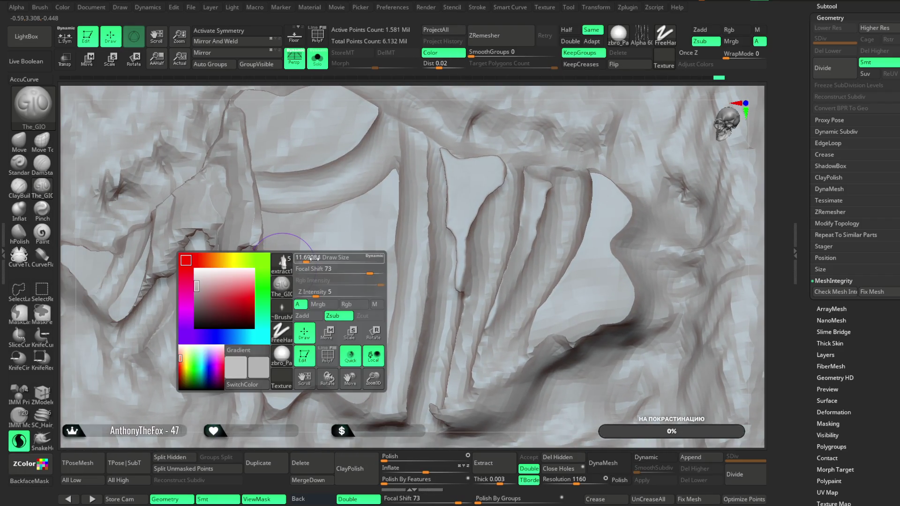
mouse_move(393, 106)
left_mouse_down()
mouse_move(316, 89)
mouse_move(312, 151)
left_mouse_up()
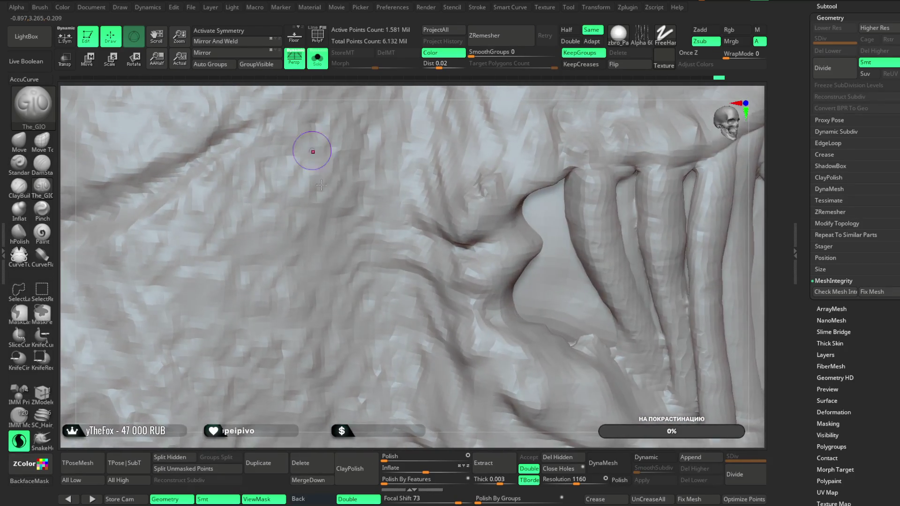
left_click_drag(475, 437, 642, 102)
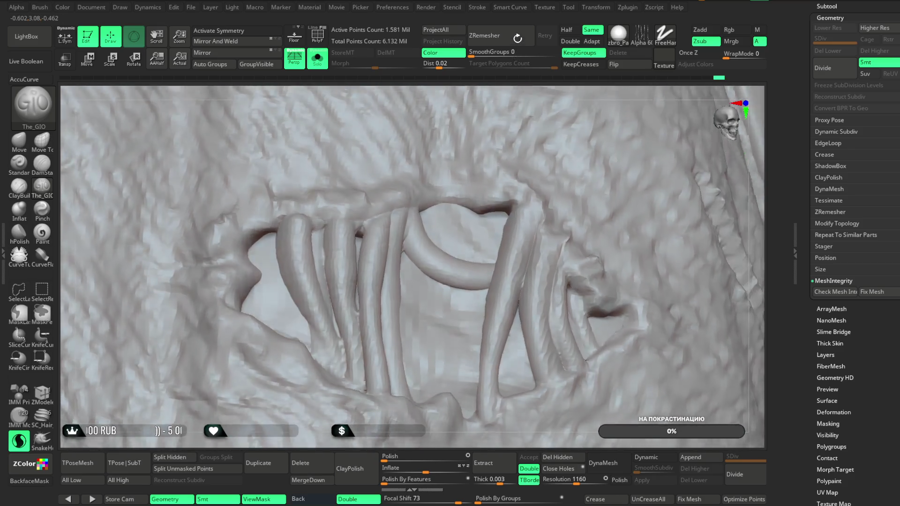
mouse_move(518, 37)
left_mouse_down()
mouse_move(508, 43)
mouse_move(526, 43)
mouse_move(401, 154)
left_mouse_up()
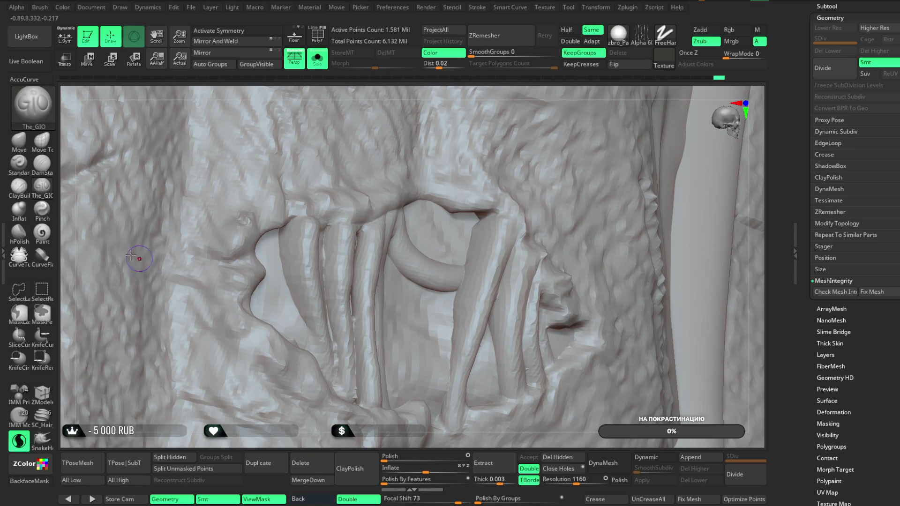
left_click(42, 150)
left_click_drag(374, 223, 376, 222)
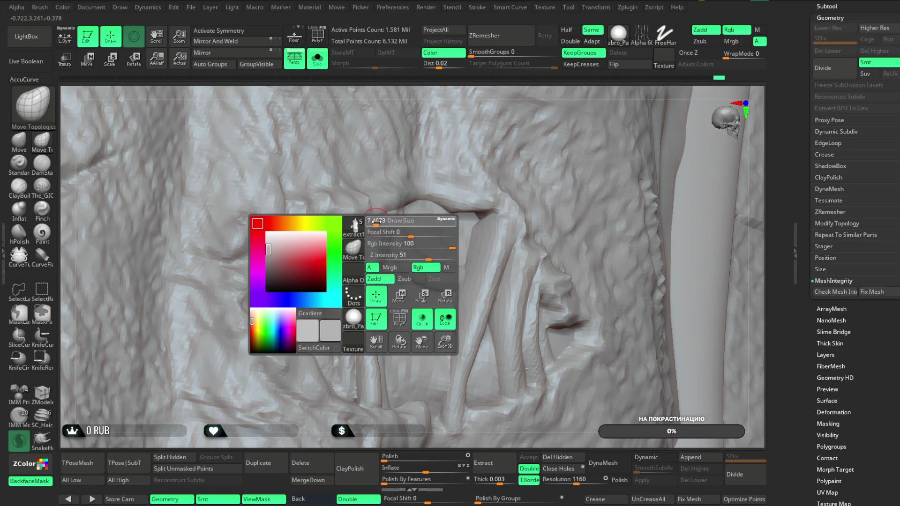
left_click_drag(462, 96, 364, 241)
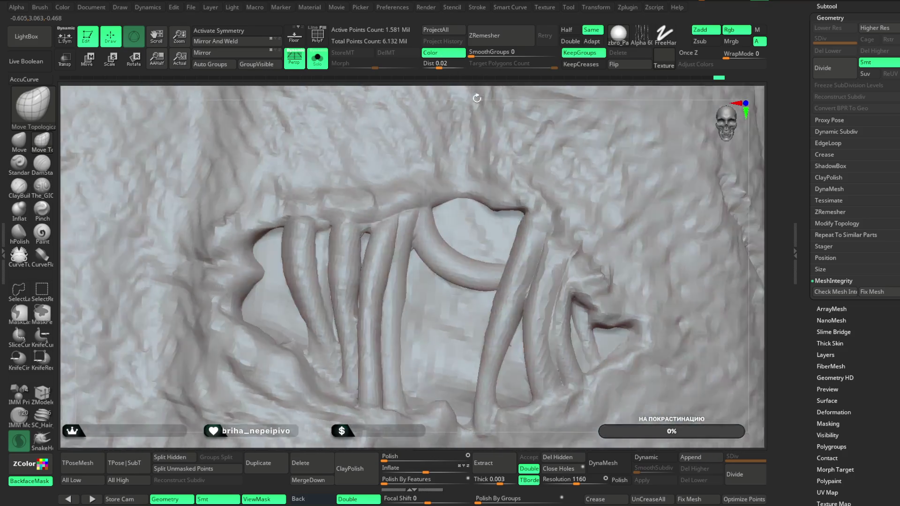
mouse_move(477, 98)
left_mouse_down()
mouse_move(531, 91)
mouse_move(482, 106)
mouse_move(488, 80)
mouse_move(536, 73)
mouse_move(529, 80)
left_mouse_up()
key("space")
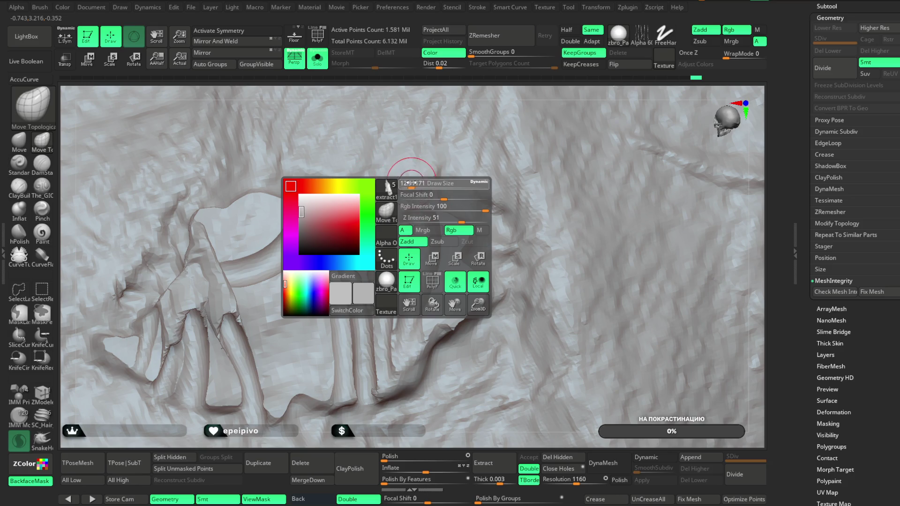
left_click_drag(462, 94, 344, 231)
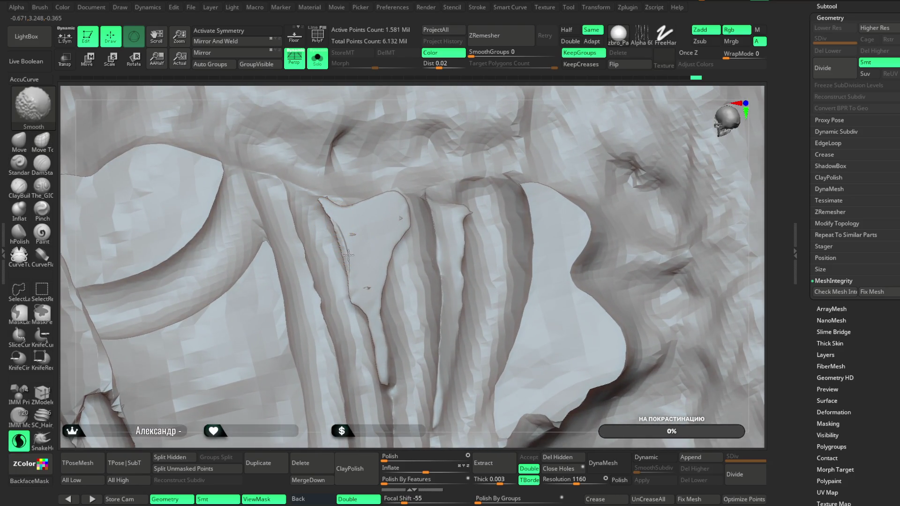
- Smooth the jagged ridges along the folds around the raised insert, rotating between strokes
key("b")
key("m")
key("t")
mouse_move(422, 100)
left_mouse_down()
mouse_move(404, 150)
mouse_move(442, 107)
mouse_move(351, 190)
left_mouse_up()
mouse_move(341, 220)
left_mouse_down("shift")
mouse_move(346, 243)
mouse_move(347, 213)
left_mouse_up("shift")
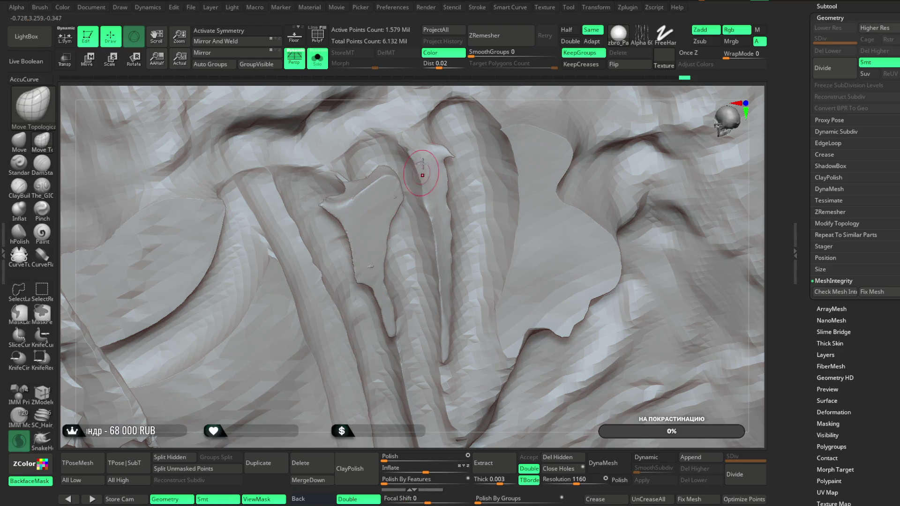
key("space")
key("shift")
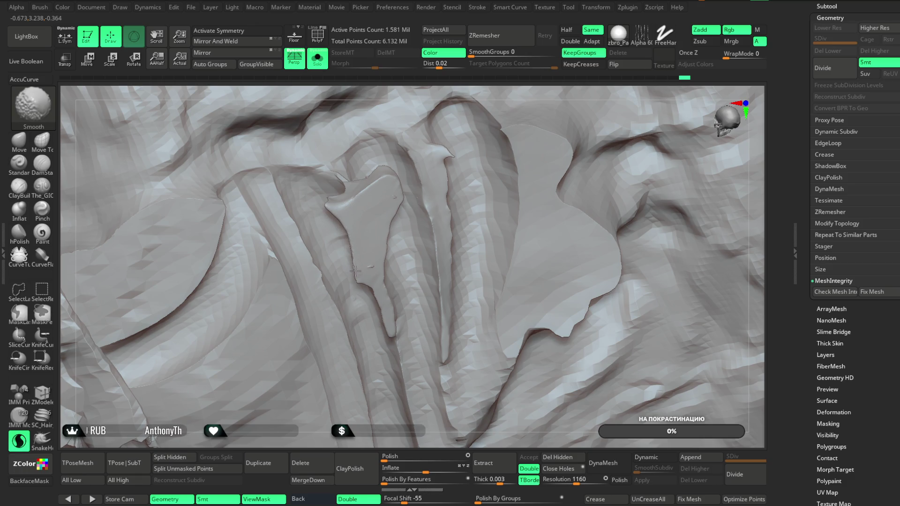
right_click_drag(492, 96, 458, 151)
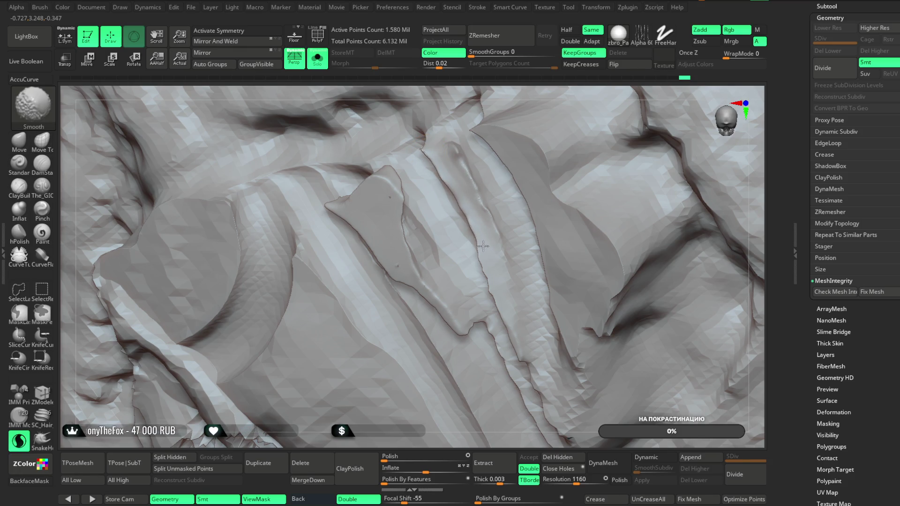
key("shift")
mouse_move(311, 438)
right_mouse_down()
mouse_move(444, 159)
mouse_move(299, 281)
right_mouse_up()
key("shift")
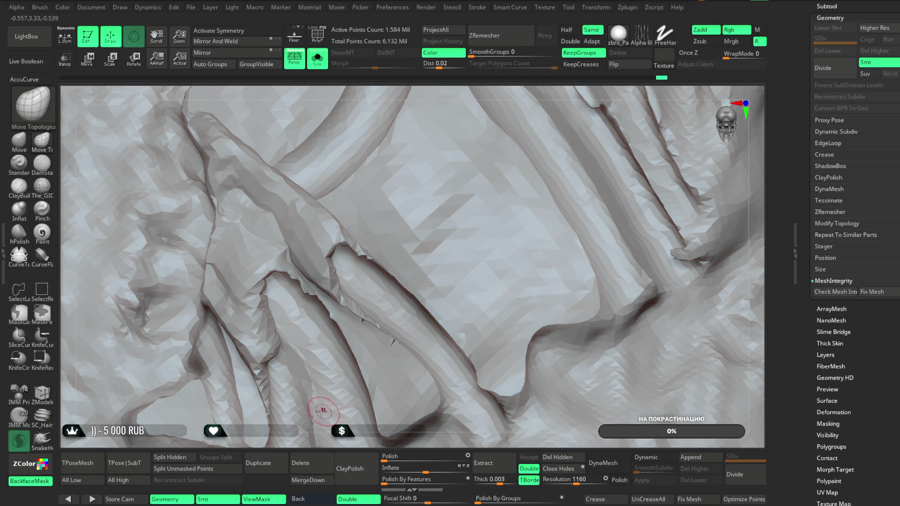
right_click_drag(301, 375, 368, 229)
- Shift-smooth the deep folds and the left fold of the jacket in close-up
key("shift")
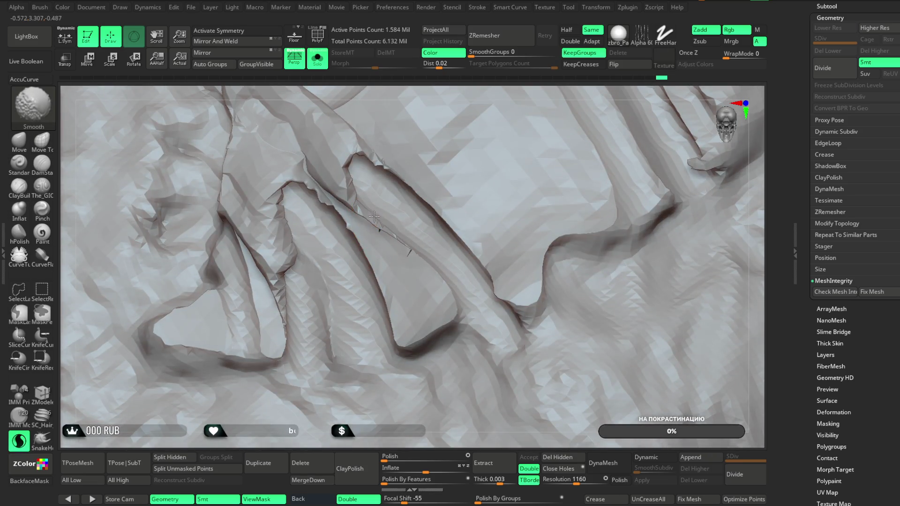
mouse_move(450, 113)
right_mouse_down()
mouse_move(418, 133)
mouse_move(447, 95)
mouse_move(358, 221)
right_mouse_up()
key("shift")
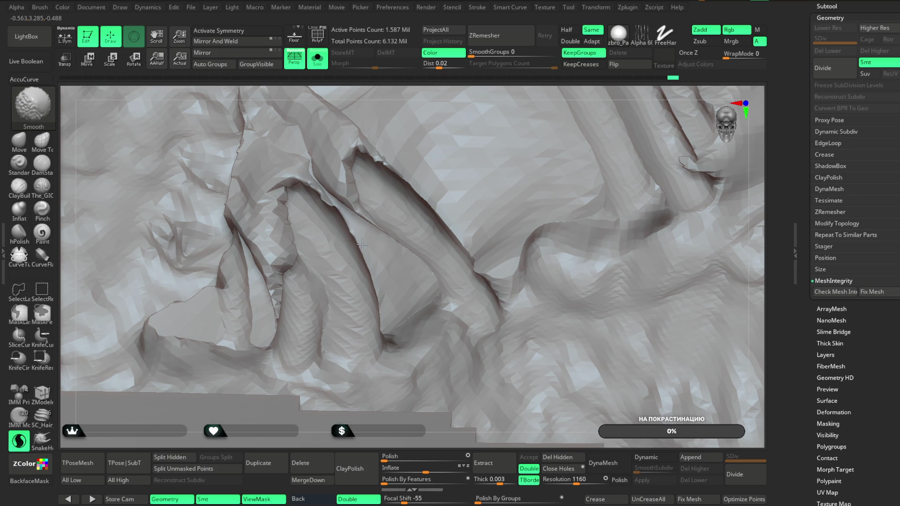
left_click_drag(361, 244, 345, 229, "shift")
right_click_drag(424, 86, 462, 178)
left_click_drag(291, 143, 267, 257, "shift")
left_click_drag(270, 296, 327, 246, "shift")
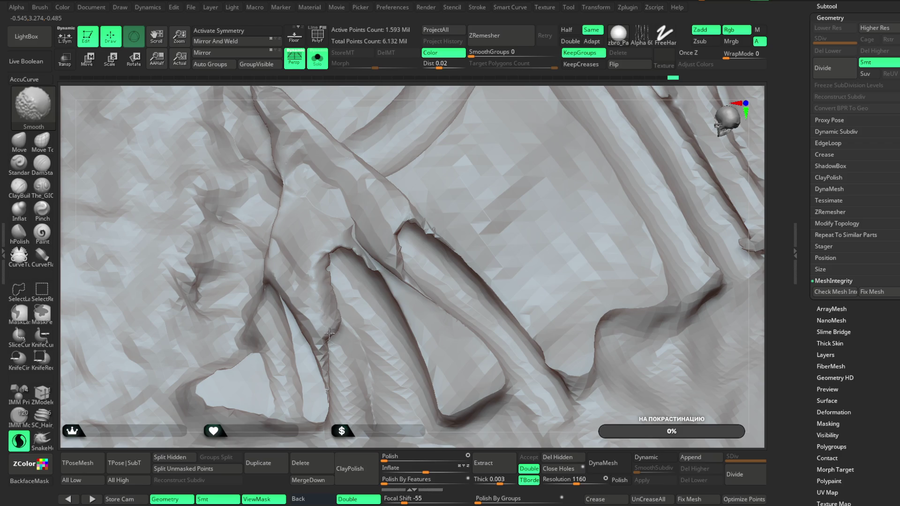
- Smooth the ribbed fold, then reframe to show the long folds and ornament panel
right_click_drag(300, 328, 328, 263)
mouse_move(525, 96)
right_mouse_down()
mouse_move(476, 93)
mouse_move(482, 147)
mouse_move(554, 184)
right_mouse_up()
key("shift")
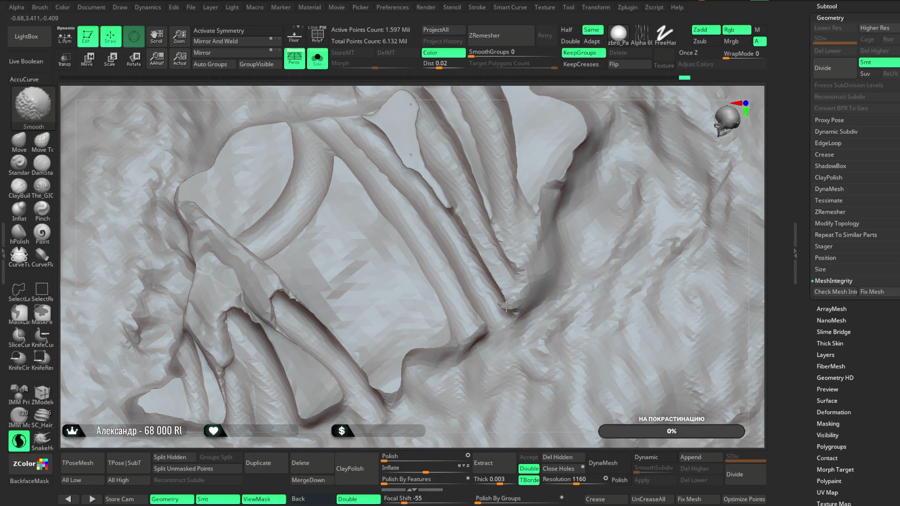
key("shift")
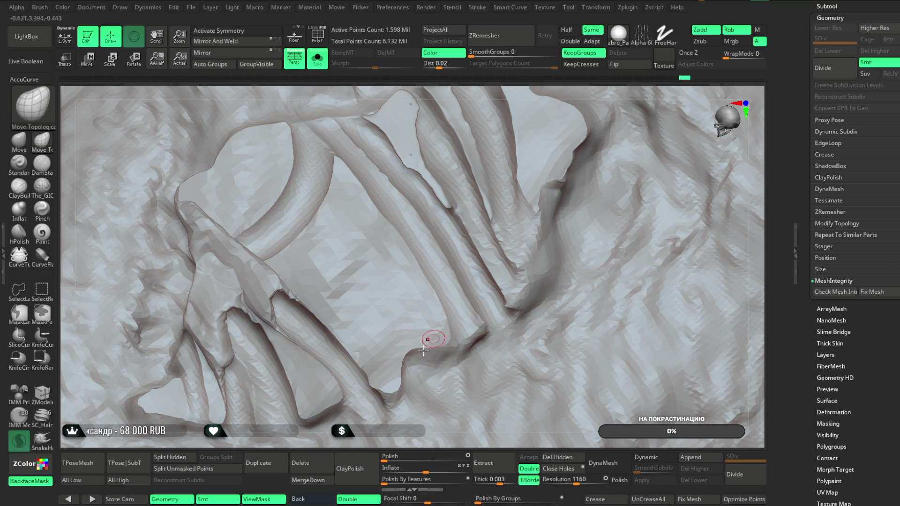
mouse_move(356, 427)
right_mouse_down()
mouse_move(574, 94)
mouse_move(457, 100)
right_mouse_up()
mouse_move(362, 433)
right_mouse_down()
mouse_move(345, 281)
mouse_move(387, 189)
mouse_move(345, 255)
mouse_move(338, 239)
mouse_move(546, 163)
mouse_move(614, 150)
mouse_move(639, 158)
mouse_move(634, 194)
mouse_move(632, 169)
mouse_move(668, 157)
right_mouse_up()
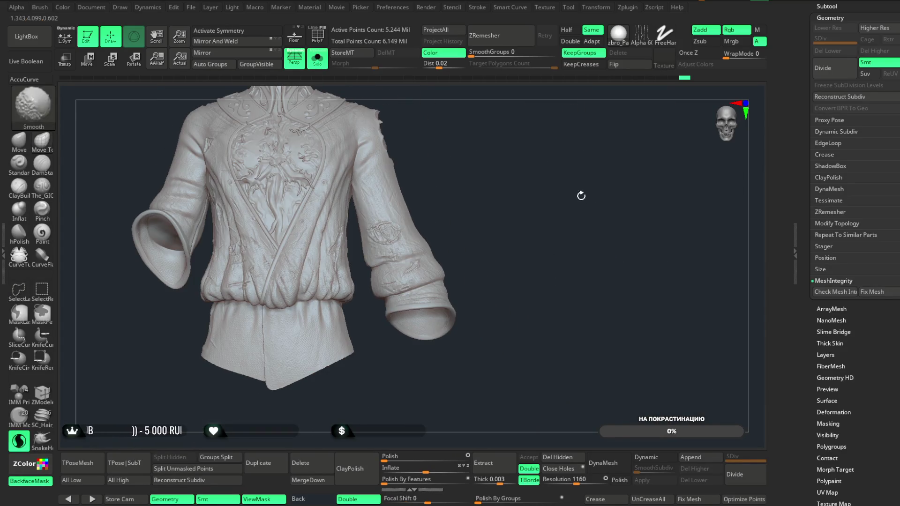
- Auto Group the jacket by connected piece, then hide and reveal a sleeve to confirm it's whole
mouse_move(581, 195)
right_mouse_down("shift")
mouse_move(606, 241)
mouse_move(563, 370)
right_mouse_up("shift")
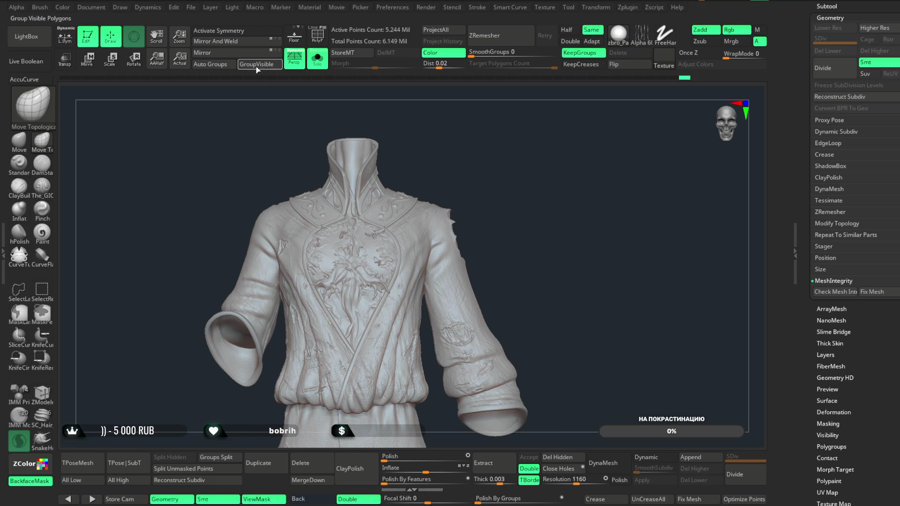
left_click(222, 69)
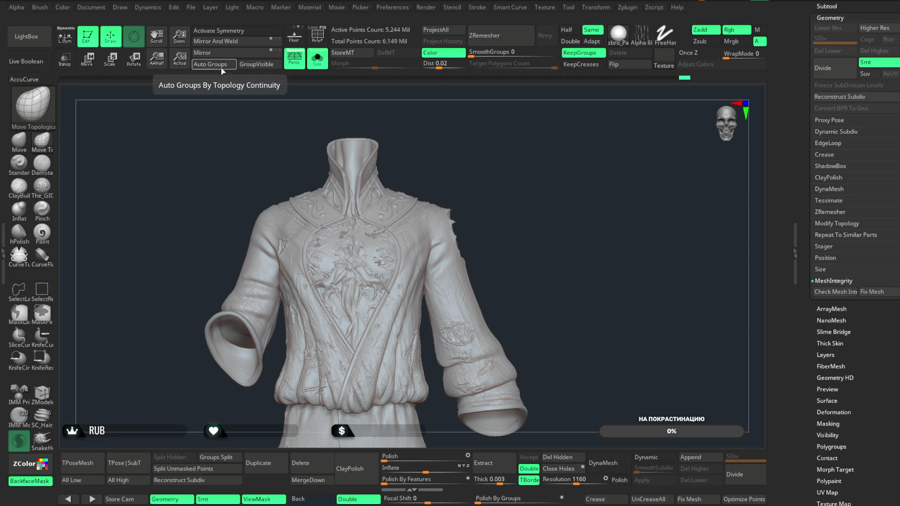
left_click(51, 296)
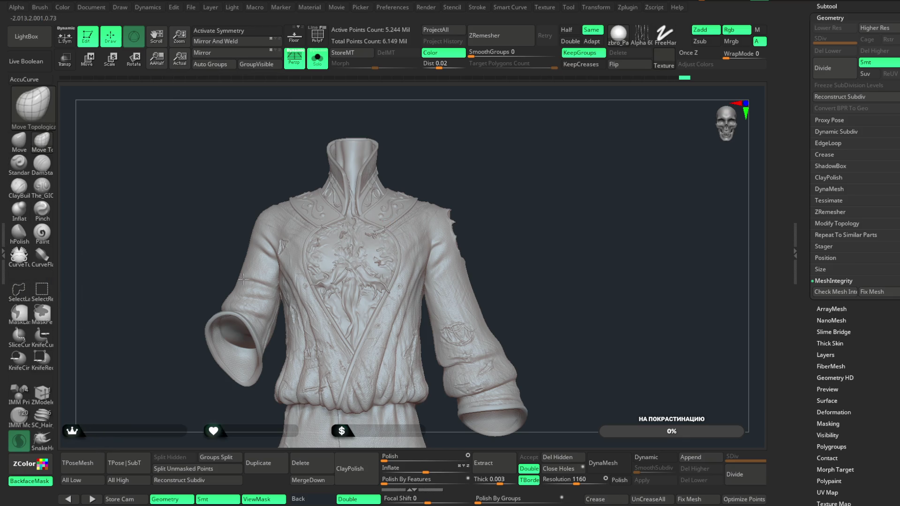
key("ctrl+shift")
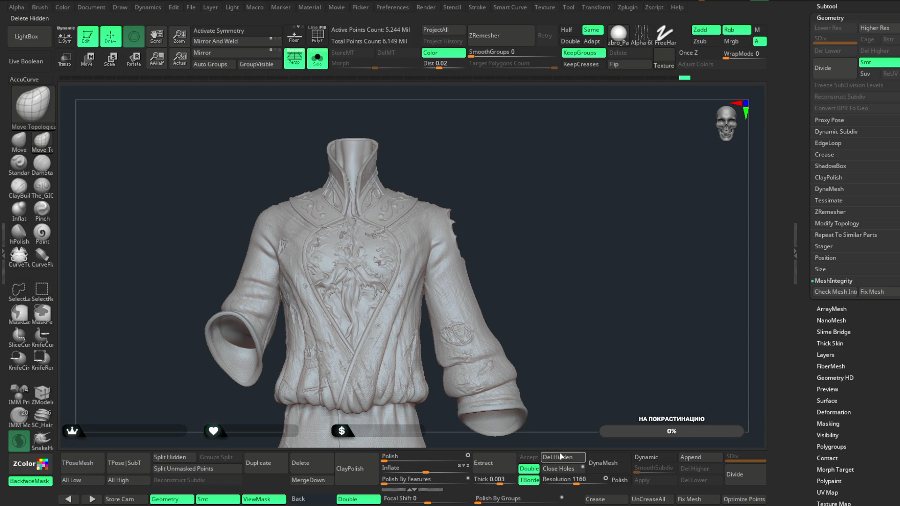
left_click_drag(525, 138, 408, 325, "ctrl+shift")
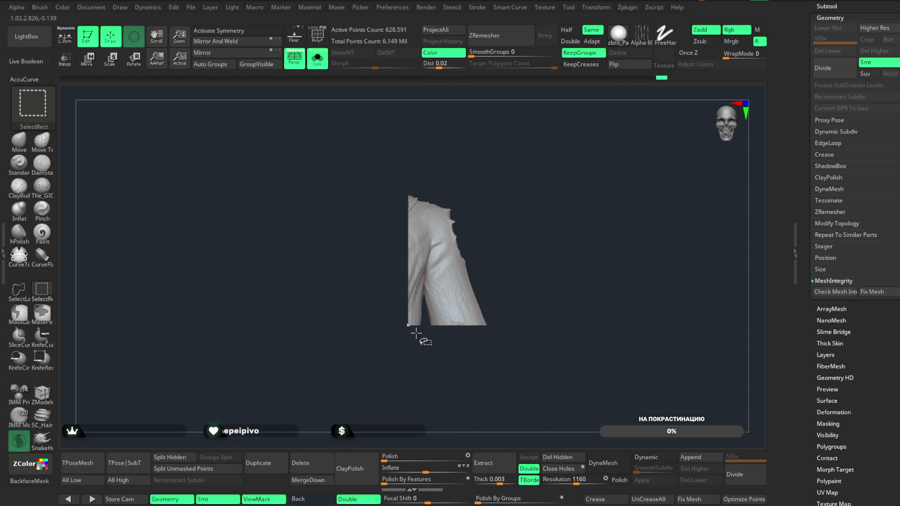
left_click(528, 211, "ctrl+shift")
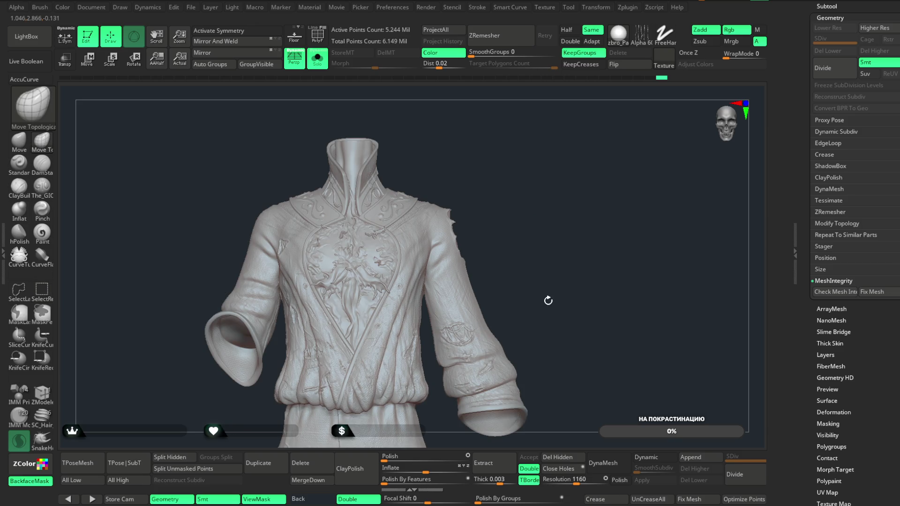
mouse_move(558, 322)
left_mouse_down("ctrl+shift")
mouse_move(568, 249)
mouse_move(565, 327)
left_mouse_up("ctrl+shift")
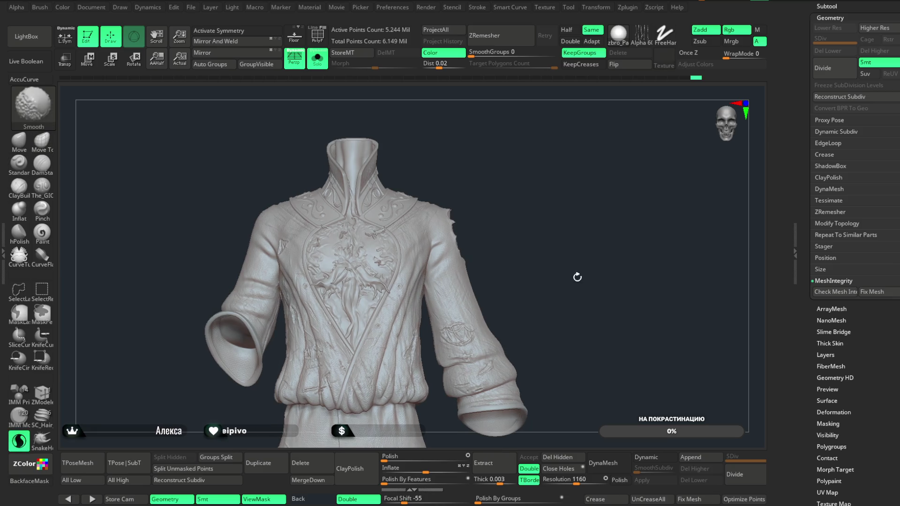
- Save the jacket project and run Check Mesh Integrity on the mesh
left_click(190, 7)
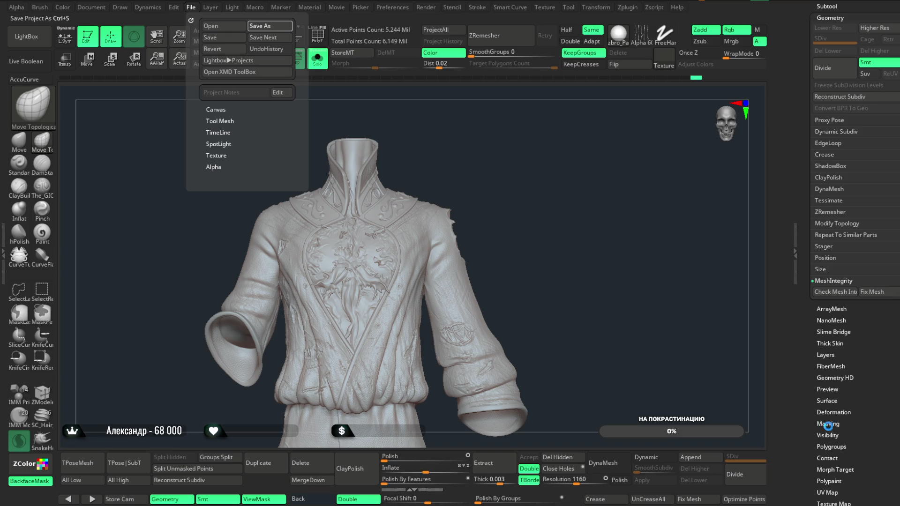
key("ctrl+s")
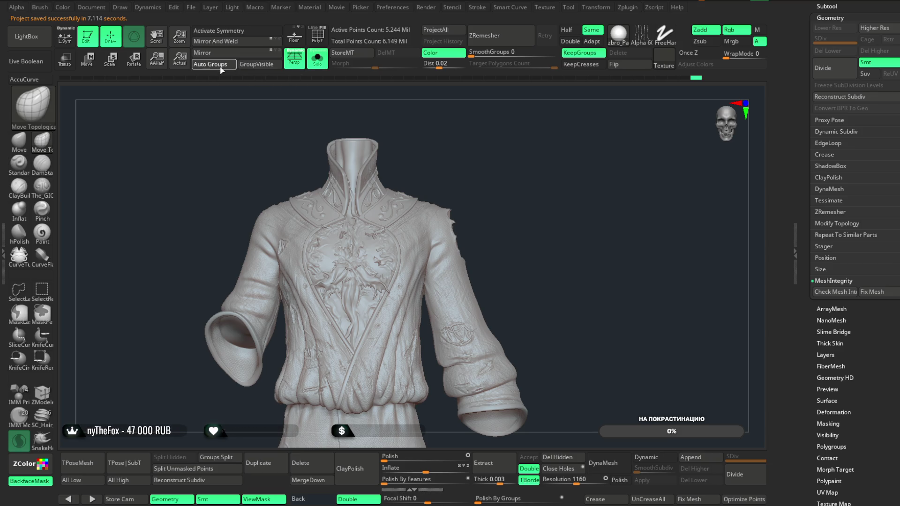
key("ctrl+shift")
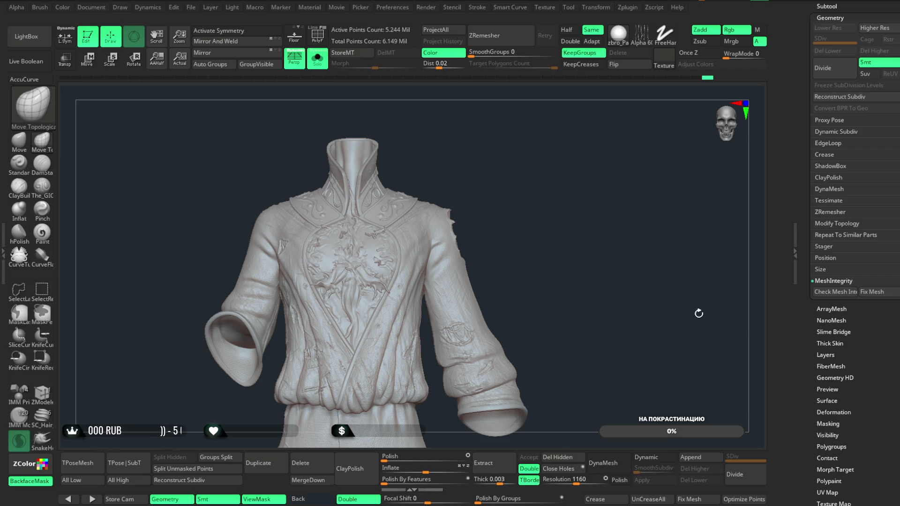
left_click(843, 292)
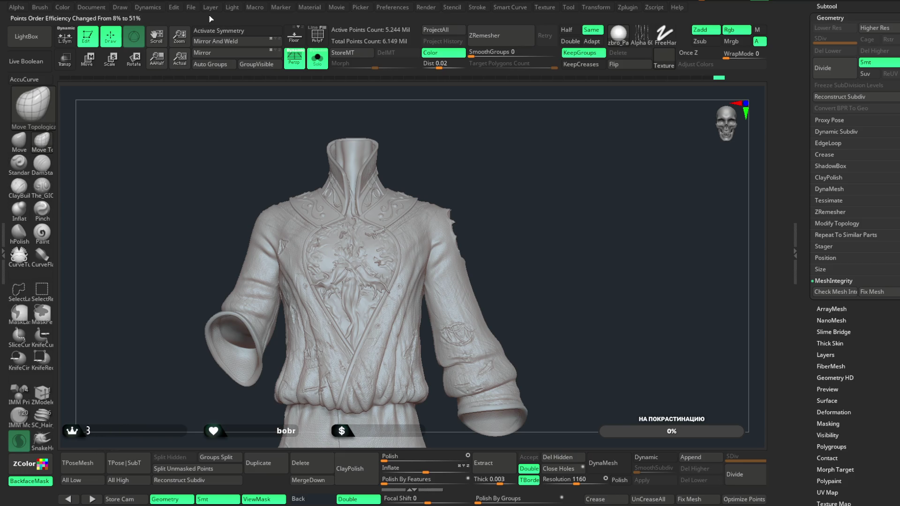
- Save the project again after the integrity check
left_click(191, 11)
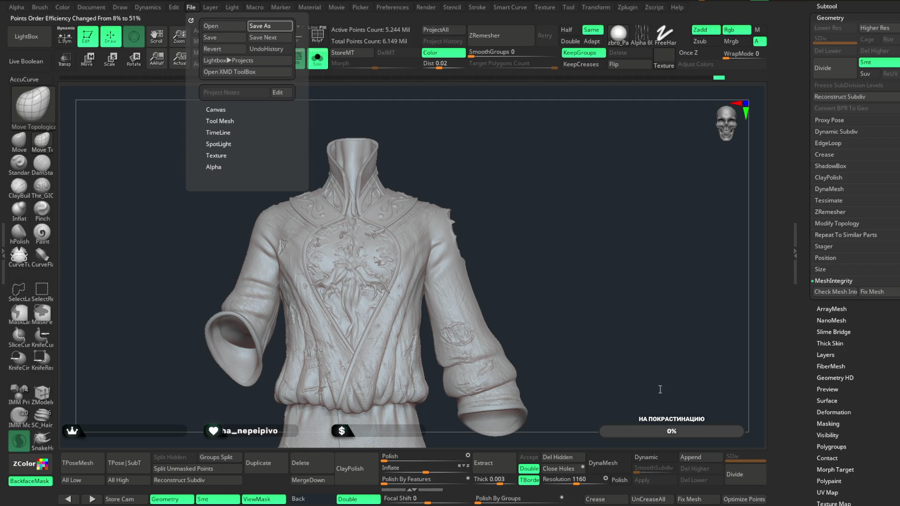
key("ctrl+s")
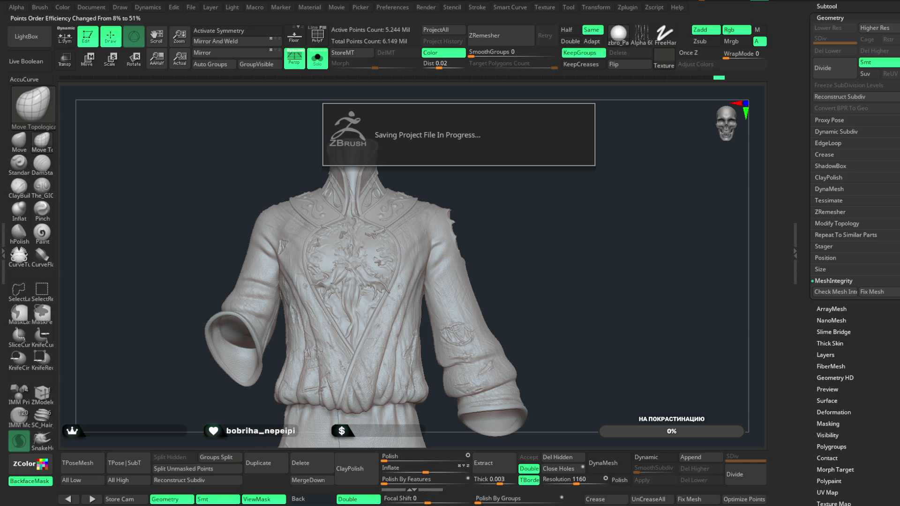
left_click(89, 63)
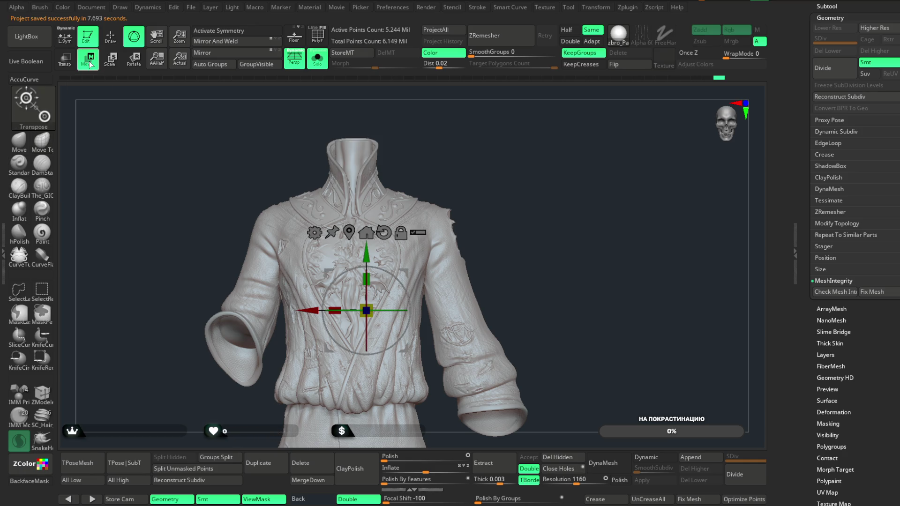
- Pick Remesh By Union from the gizmo gear menu, accept it, and return to Draw mode
left_click(313, 231)
left_click(532, 299)
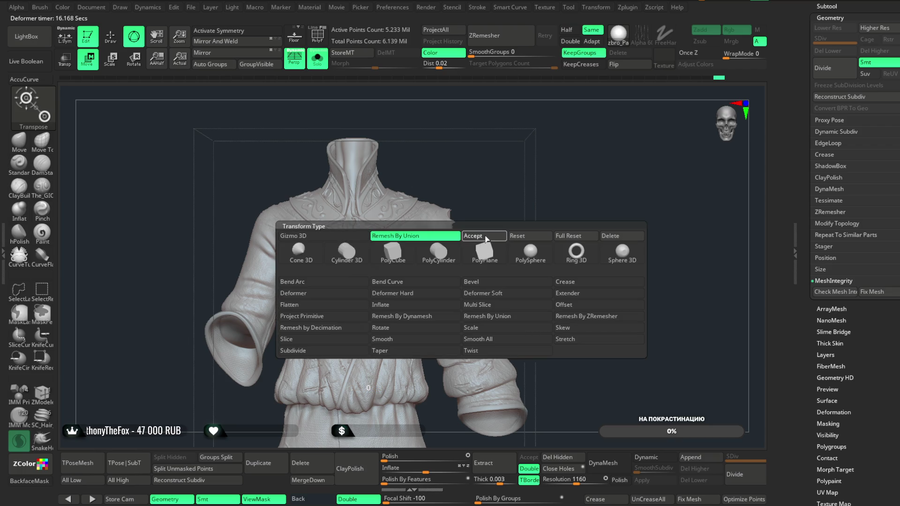
left_click(487, 239)
left_click(110, 36)
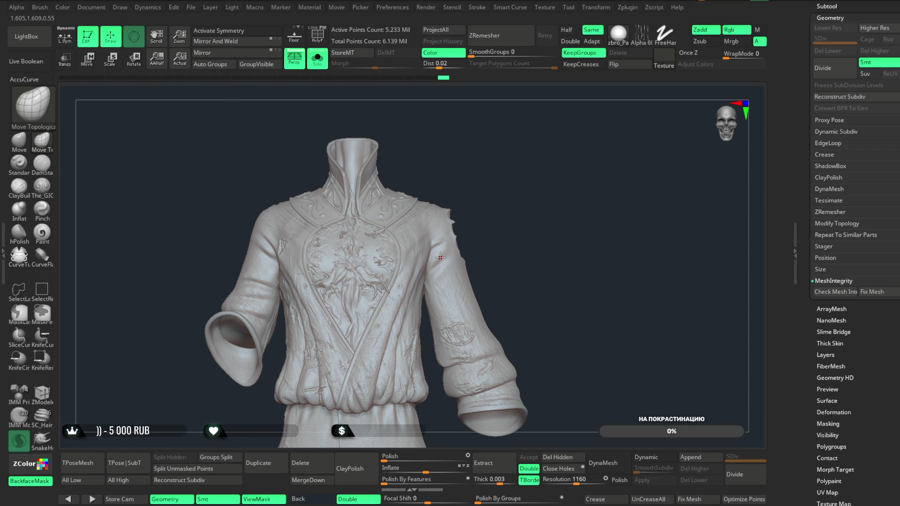
- Hide and unhide part of the jacket, then save the remeshed project
key("ctrl+shift")
left_click_drag(551, 242, 557, 317, "ctrl+shift")
left_click(557, 318, "ctrl+shift")
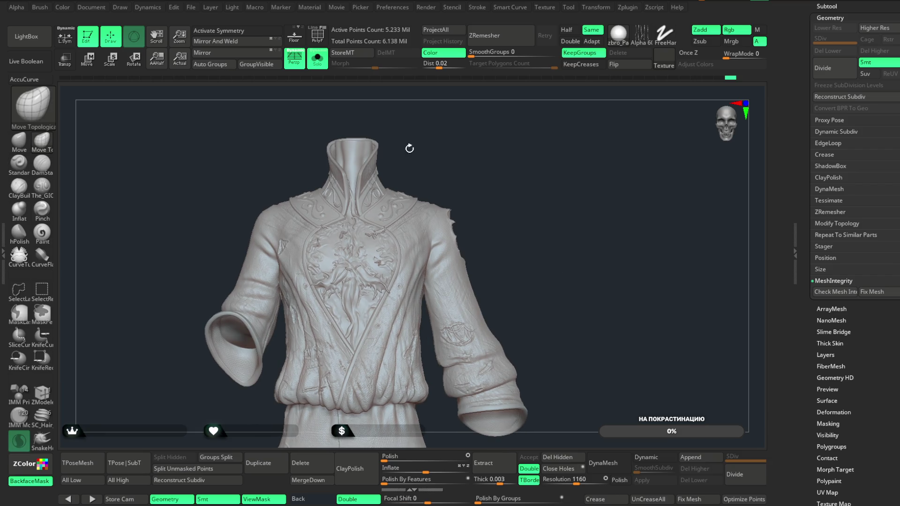
left_click(192, 8)
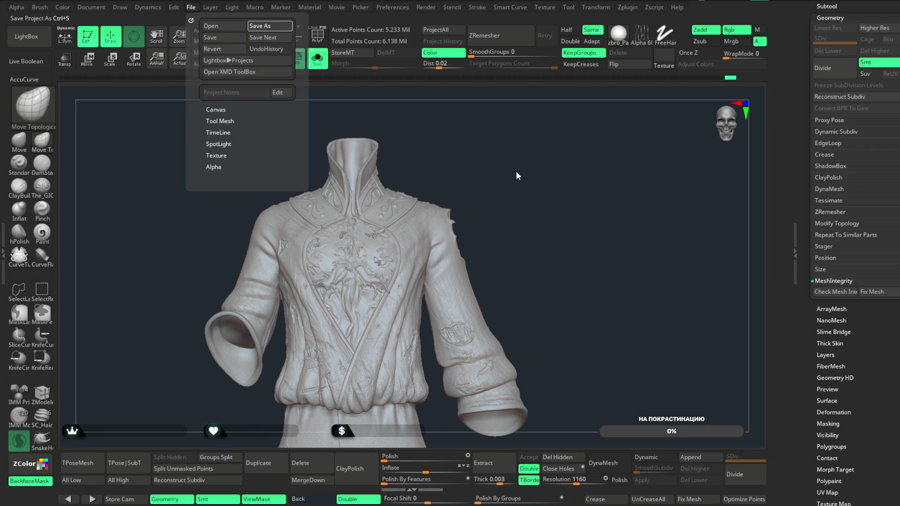
key("ctrl+s")
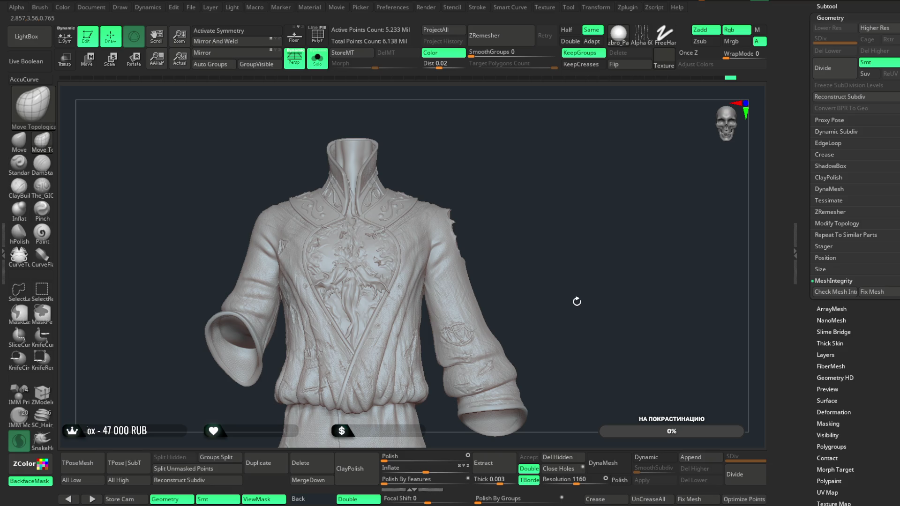
- Collapse Geometry and expand the Subtool subpalette to list the jacket's subtools
scroll(516, 178, "up", 5)
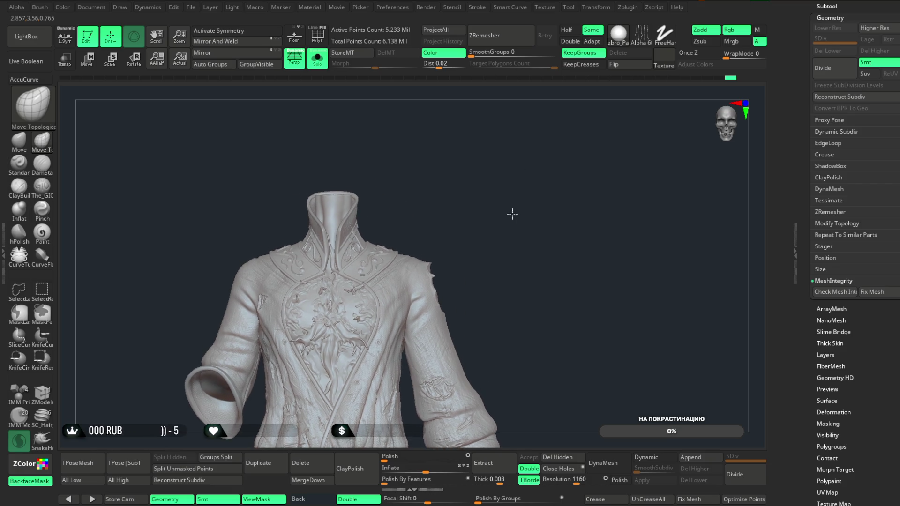
left_click(865, 6)
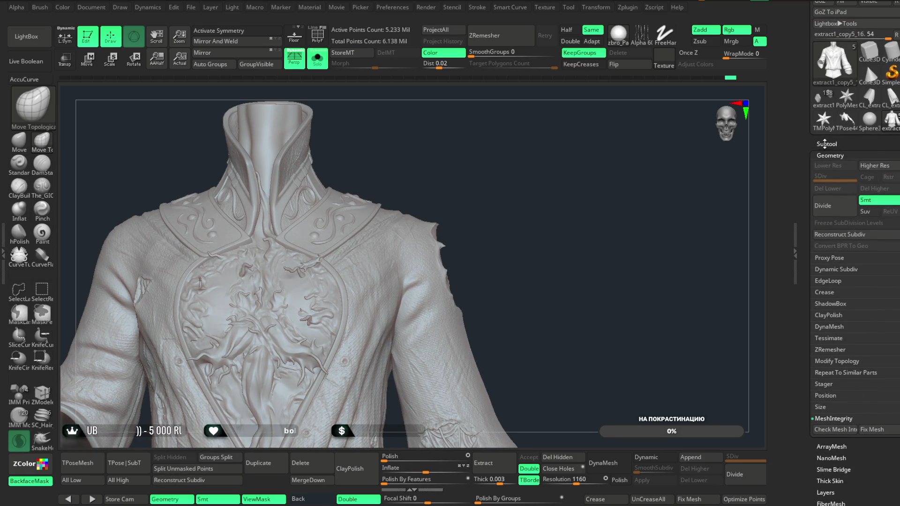
left_click(866, 64)
- Move extract1_copy5_17 under the jacket and Merge Down, confirming the merge
left_click_drag(842, 94, 847, 61)
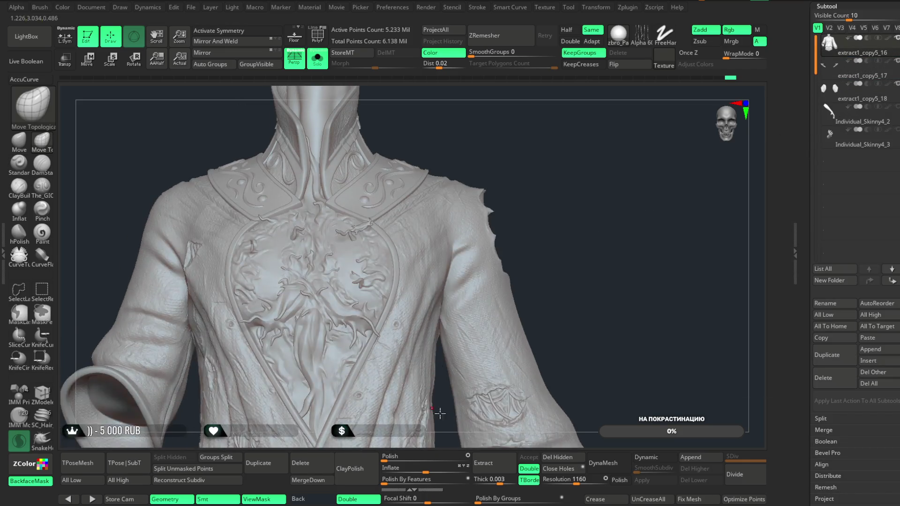
left_click(332, 478)
left_click(302, 491)
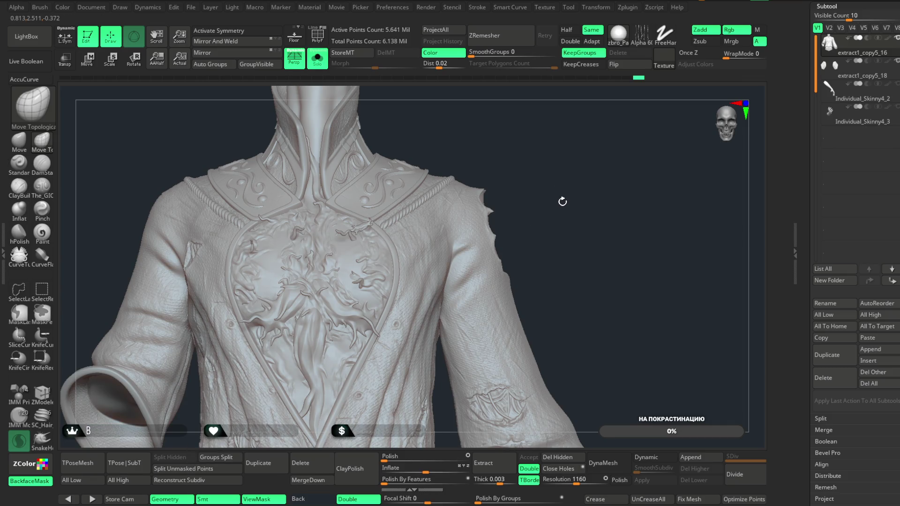
left_click_drag(562, 202, 563, 192)
key("f")
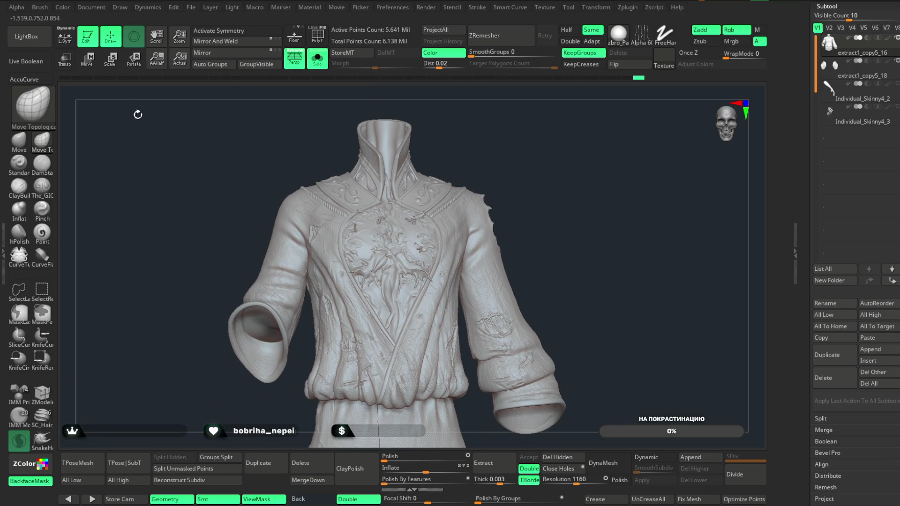
- Apply Remesh By Union to the merged jacket via the gizmo gear menu
key("w")
left_click(349, 223)
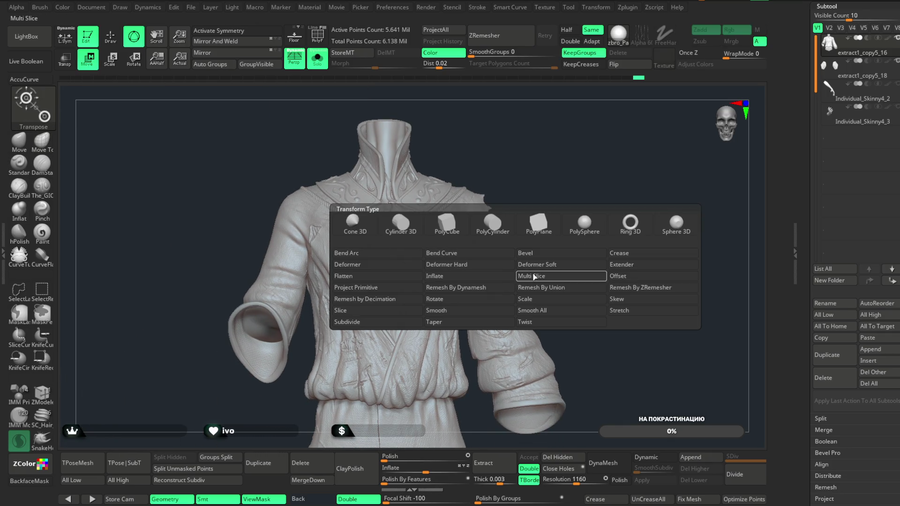
left_click(561, 289)
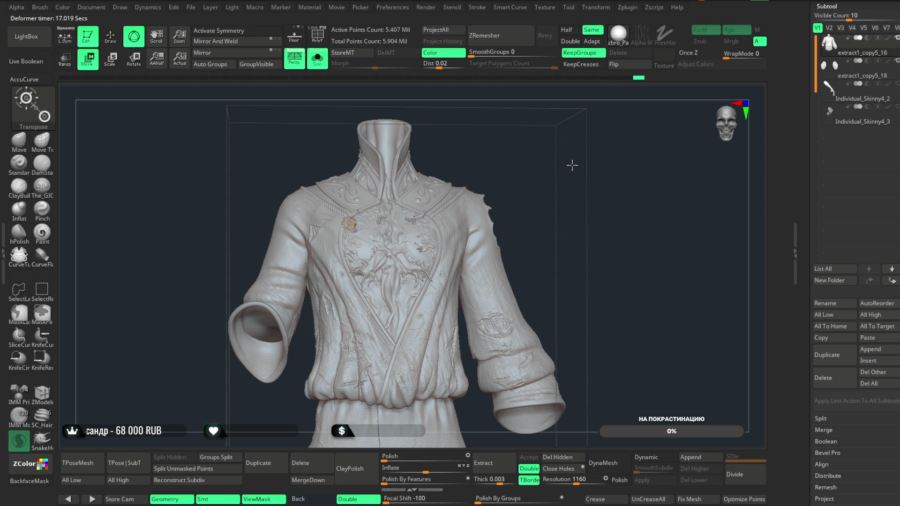
left_click(350, 224)
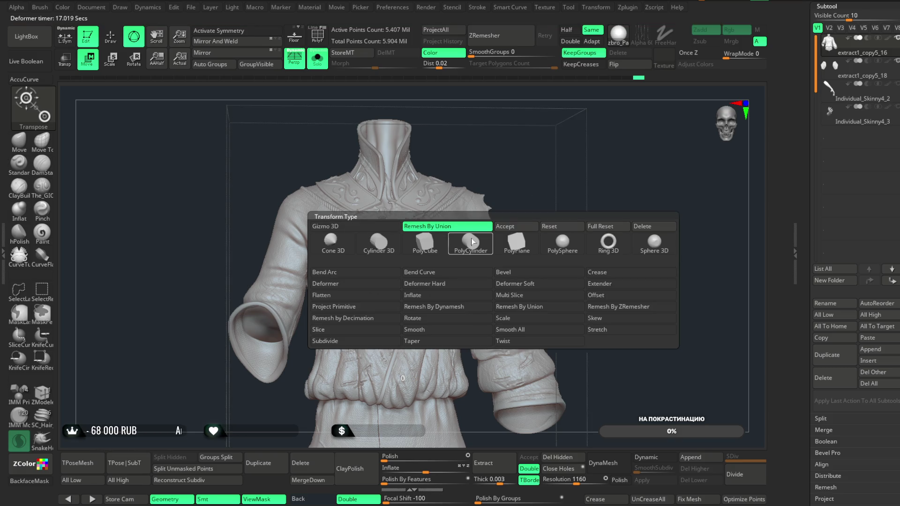
- Isolate the upper jacket with polygroup colours shown, then unhide the lower jacket
mouse_move(536, 167)
left_mouse_down()
mouse_move(557, 237)
mouse_move(582, 151)
mouse_move(569, 175)
mouse_move(570, 155)
left_mouse_up()
mouse_move(554, 101)
left_mouse_down("ctrl+shift")
mouse_move(510, 147)
mouse_move(265, 274)
left_mouse_up("ctrl+shift")
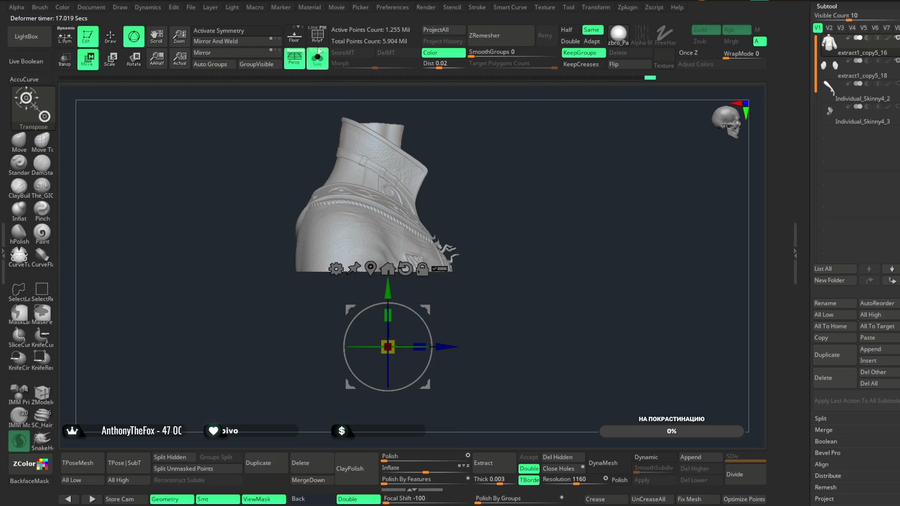
key("shift+f")
key("q")
mouse_move(416, 110)
left_mouse_down()
mouse_move(524, 207)
mouse_move(527, 134)
mouse_move(589, 124)
mouse_move(583, 121)
mouse_move(580, 148)
mouse_move(569, 149)
mouse_move(576, 128)
mouse_move(521, 145)
mouse_move(538, 267)
mouse_move(514, 209)
mouse_move(515, 183)
mouse_move(600, 176)
left_mouse_up()
left_click(515, 183, "ctrl+shift")
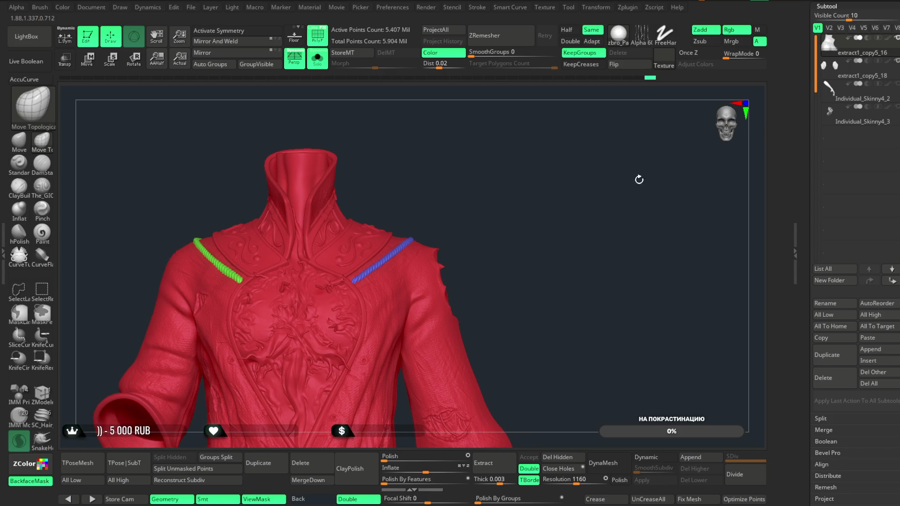
- Select extract1_copy5_18 in the Subtool list and orbit around the two gem pieces
left_click(835, 81)
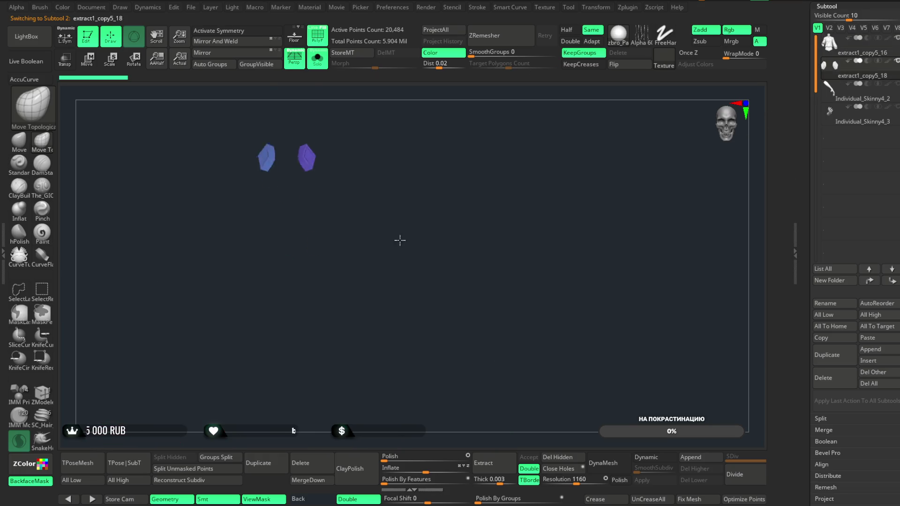
scroll(431, 224, "up", 10)
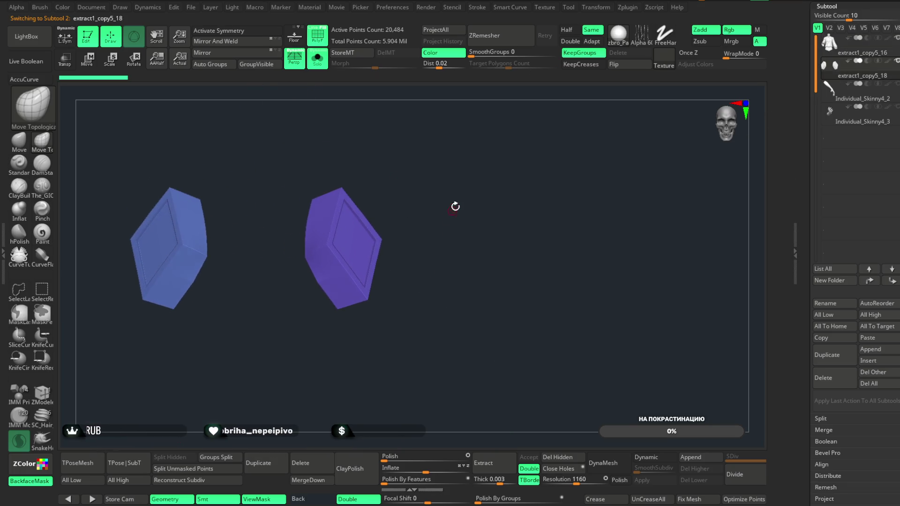
key("space")
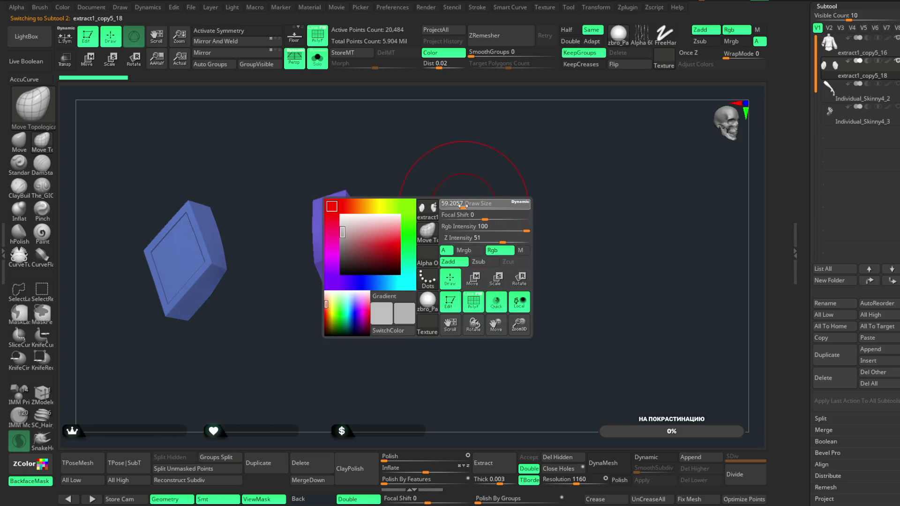
mouse_move(309, 261)
right_mouse_down()
mouse_move(438, 173)
mouse_move(422, 175)
mouse_move(316, 261)
right_mouse_up()
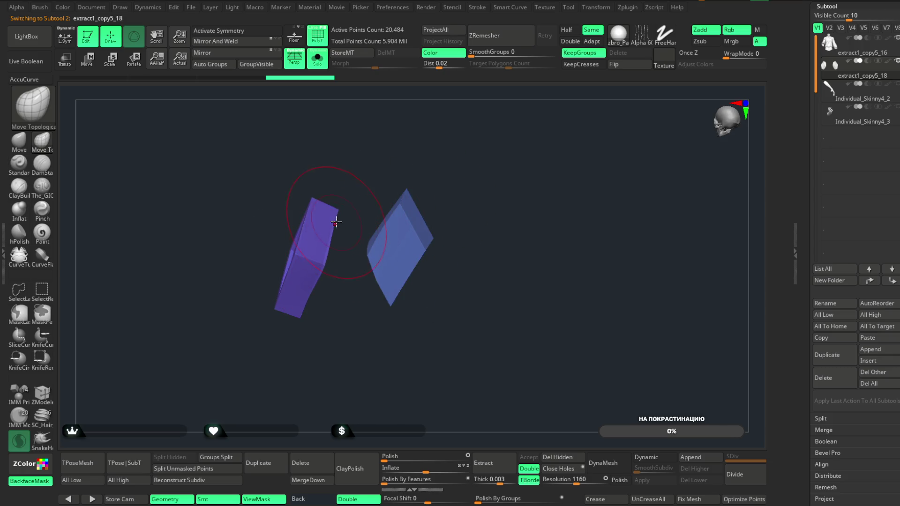
mouse_move(350, 187)
right_mouse_down()
mouse_move(388, 157)
mouse_move(402, 164)
mouse_move(366, 163)
mouse_move(460, 146)
right_mouse_up()
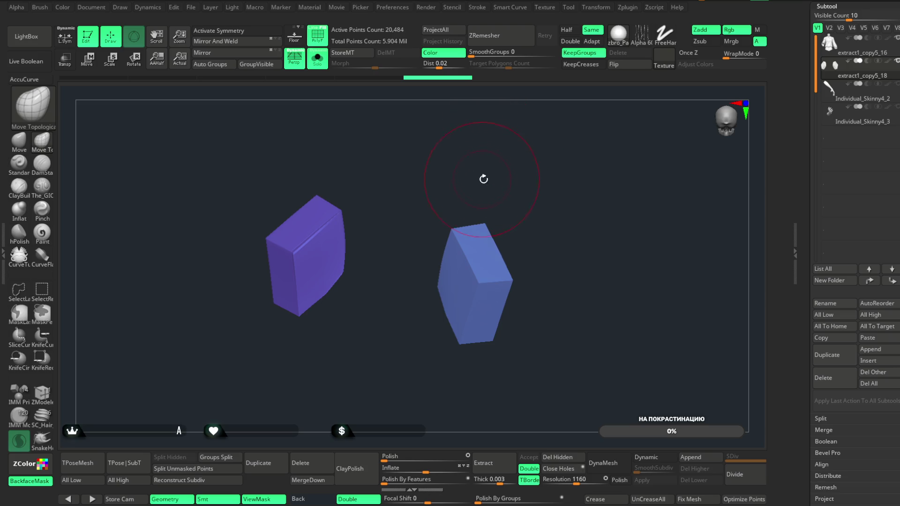
right_click_drag(483, 180, 482, 192)
- Shrink the brush size to 36.93 and keep orbiting the gems
key("space")
left_click_drag(476, 261, 487, 260)
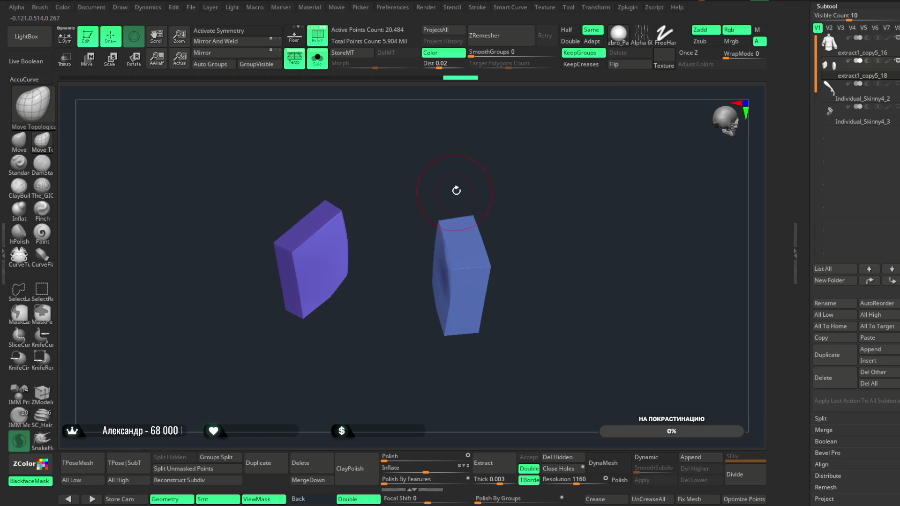
left_click_drag(458, 195, 475, 162)
mouse_move(482, 212)
left_mouse_down()
mouse_move(488, 197)
mouse_move(478, 181)
mouse_move(488, 197)
mouse_move(477, 189)
mouse_move(522, 181)
left_mouse_up()
- Turn Solo off to show the jacket and zoom to a side view of the collar gem
key("ctrl+shift")
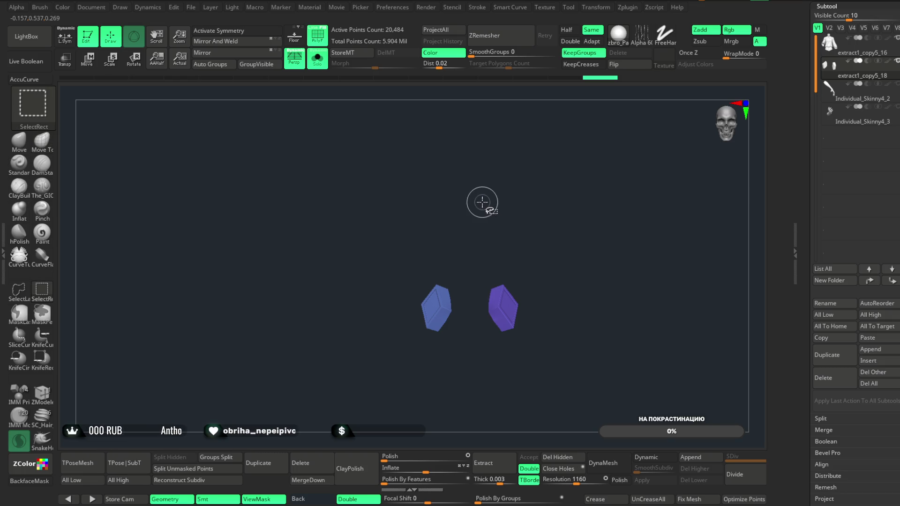
left_click(317, 59)
mouse_move(588, 155)
left_mouse_down()
mouse_move(598, 125)
mouse_move(602, 164)
mouse_move(632, 114)
mouse_move(662, 128)
mouse_move(582, 169)
left_mouse_up()
mouse_move(569, 208)
left_mouse_down()
mouse_move(575, 305)
mouse_move(496, 268)
mouse_move(404, 297)
left_mouse_up()
key("space")
mouse_move(521, 216)
left_mouse_down()
mouse_move(518, 188)
mouse_move(537, 235)
mouse_move(455, 309)
left_mouse_up()
key("ctrl+shift")
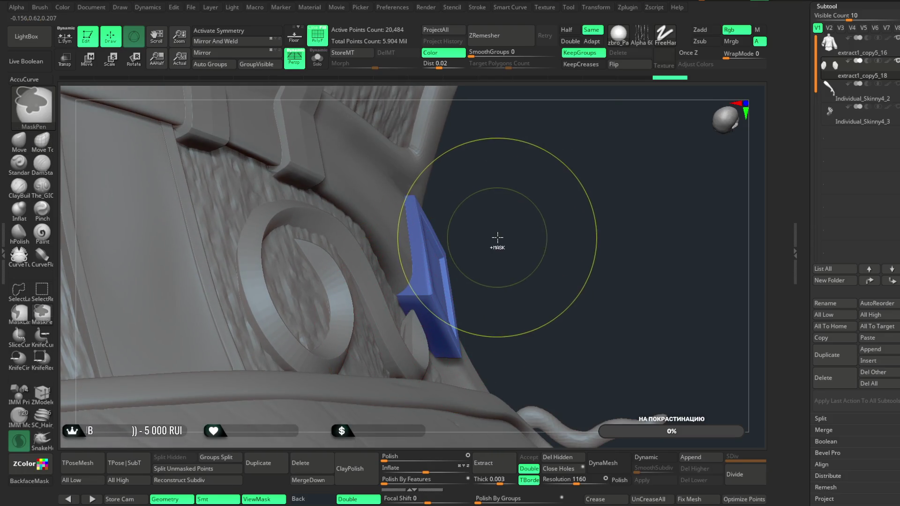
- Solo the two gem pieces and orbit around them to inspect their shape
key("ctrl")
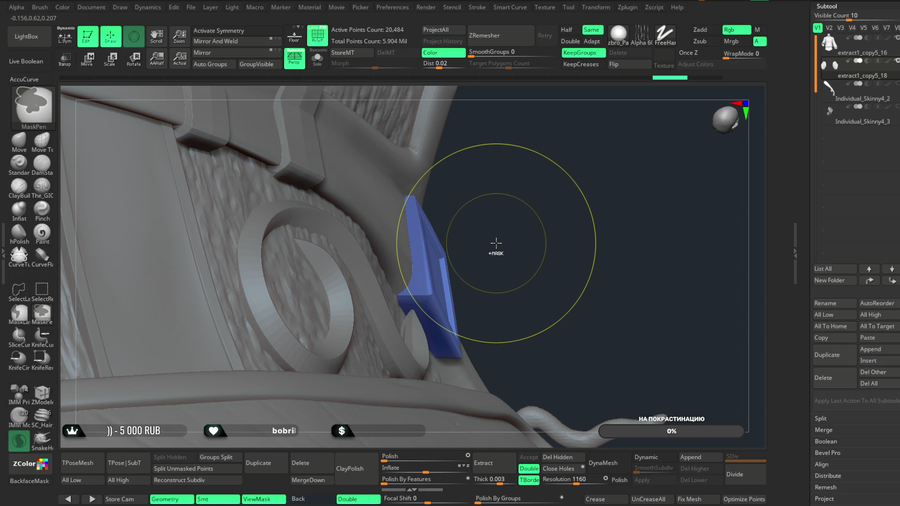
mouse_move(512, 239)
left_mouse_down()
mouse_move(460, 221)
mouse_move(488, 209)
mouse_move(458, 278)
left_mouse_up()
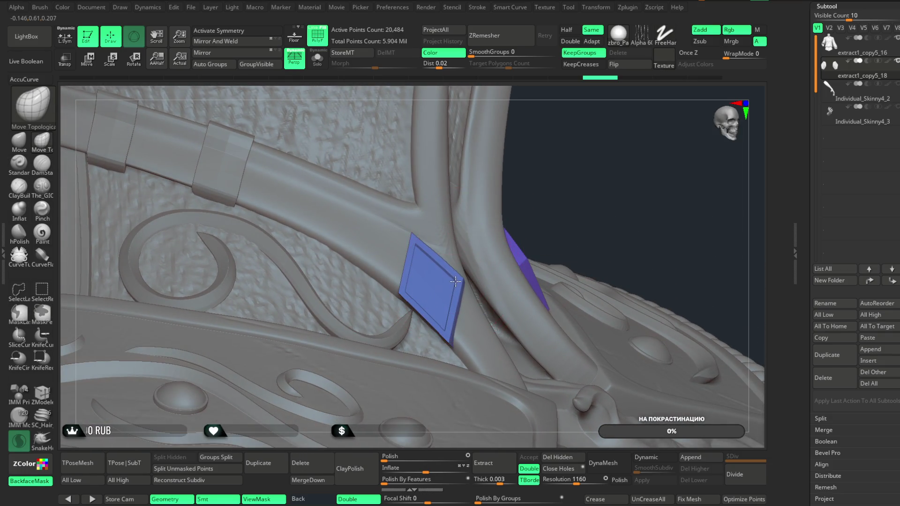
mouse_move(578, 188)
left_mouse_down()
mouse_move(346, 125)
mouse_move(356, 113)
left_mouse_up()
left_click(317, 58)
left_click_drag(538, 147, 549, 173)
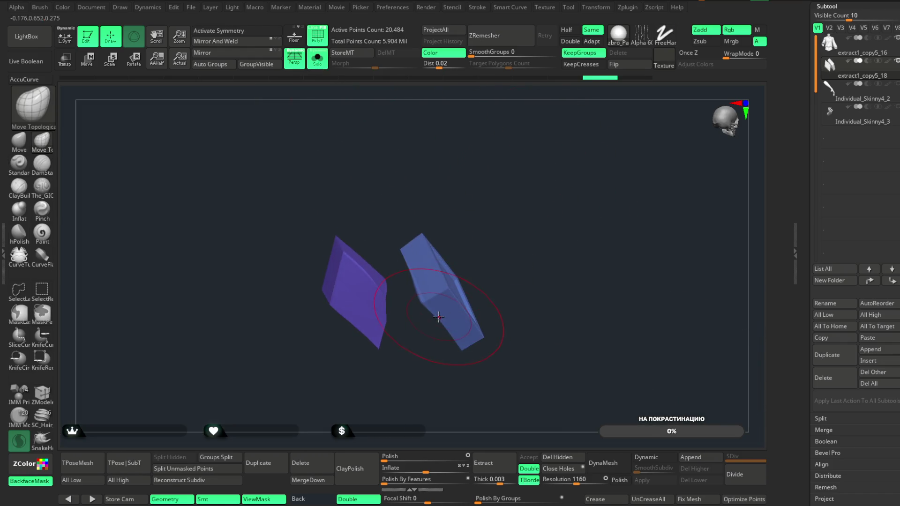
mouse_move(410, 279)
left_mouse_down()
mouse_move(479, 212)
mouse_move(467, 232)
left_mouse_up()
mouse_move(544, 197)
left_mouse_down()
mouse_move(548, 155)
mouse_move(490, 104)
mouse_move(497, 113)
left_mouse_up()
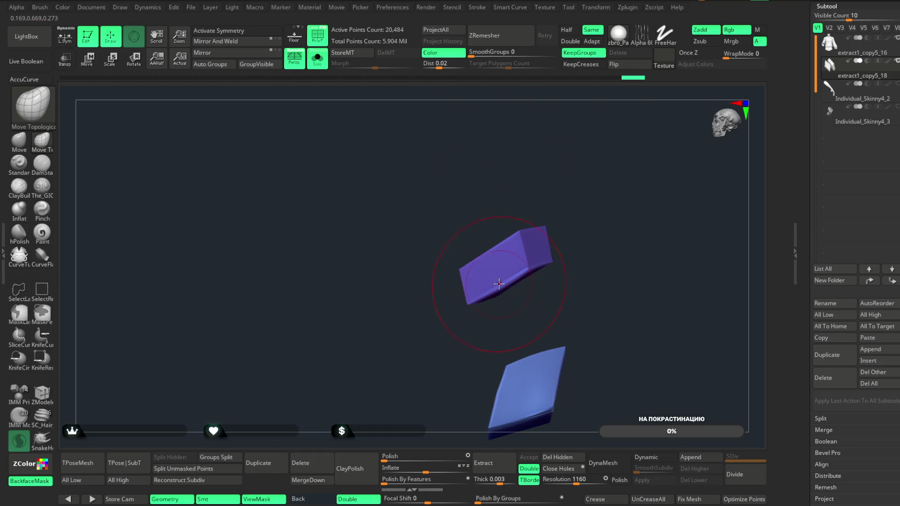
mouse_move(567, 234)
left_mouse_down()
mouse_move(631, 209)
mouse_move(614, 203)
left_mouse_up()
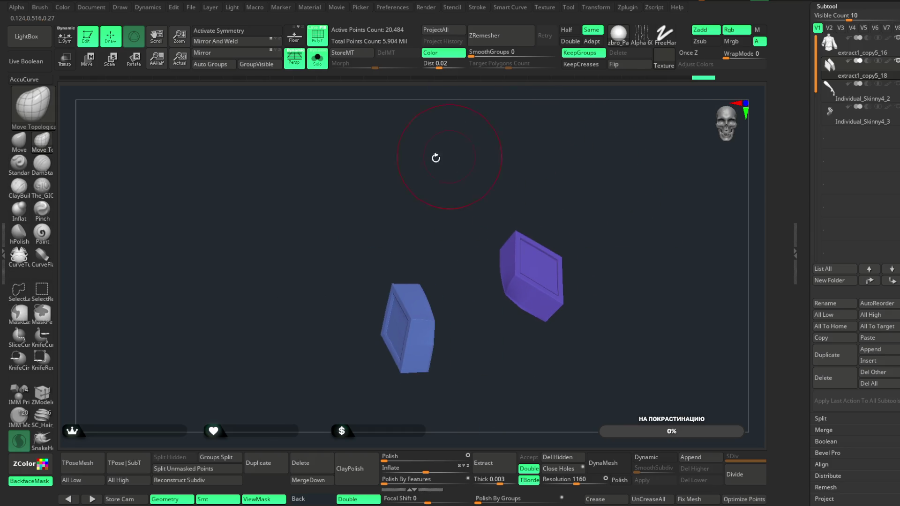
- Turn Solo off and orbit the jacket to check the gems on the collar
left_click(317, 60)
mouse_move(574, 96)
left_mouse_down()
mouse_move(532, 88)
mouse_move(500, 100)
mouse_move(526, 124)
mouse_move(589, 70)
mouse_move(598, 94)
mouse_move(638, 128)
mouse_move(548, 159)
left_mouse_up()
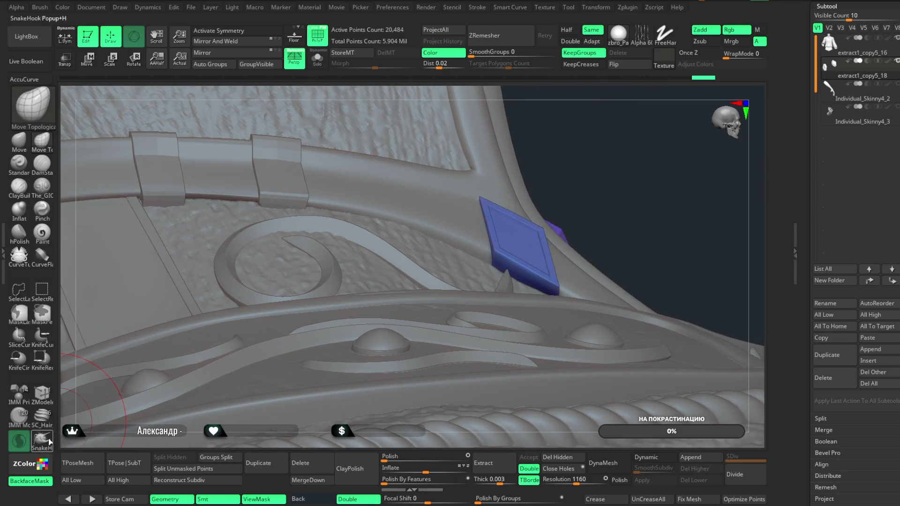
key("space")
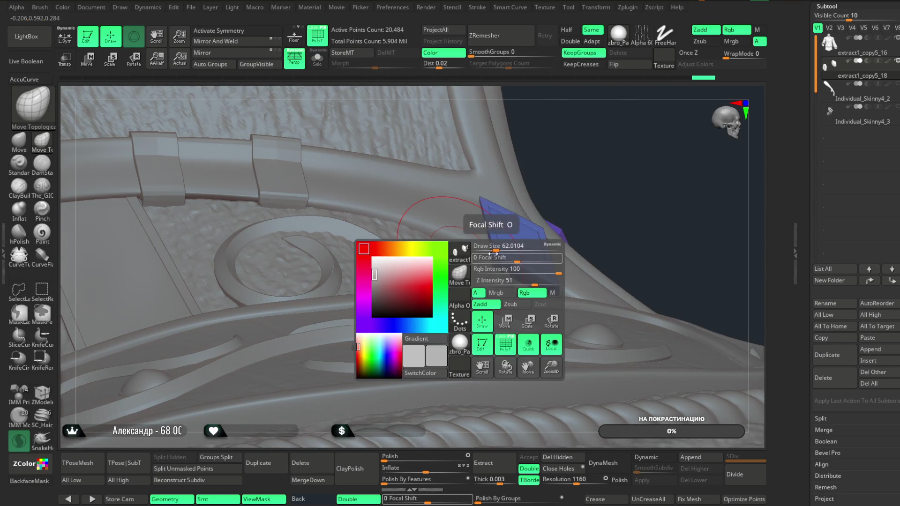
mouse_move(586, 182)
left_mouse_down()
mouse_move(614, 186)
mouse_move(533, 294)
left_mouse_up()
left_click_drag(568, 192, 212, 251)
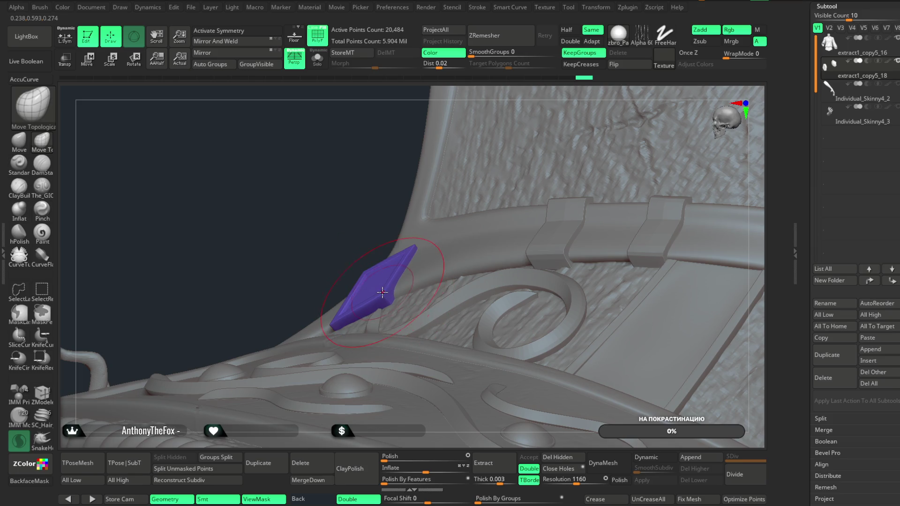
mouse_move(359, 290)
left_mouse_down()
mouse_move(331, 241)
mouse_move(395, 229)
mouse_move(404, 214)
mouse_move(379, 153)
mouse_move(393, 178)
left_mouse_up()
- Select the jacket subtool and Merge Down the collar gem inserts, confirming OK
left_click(424, 333, "alt")
left_click(298, 481)
left_click(267, 492)
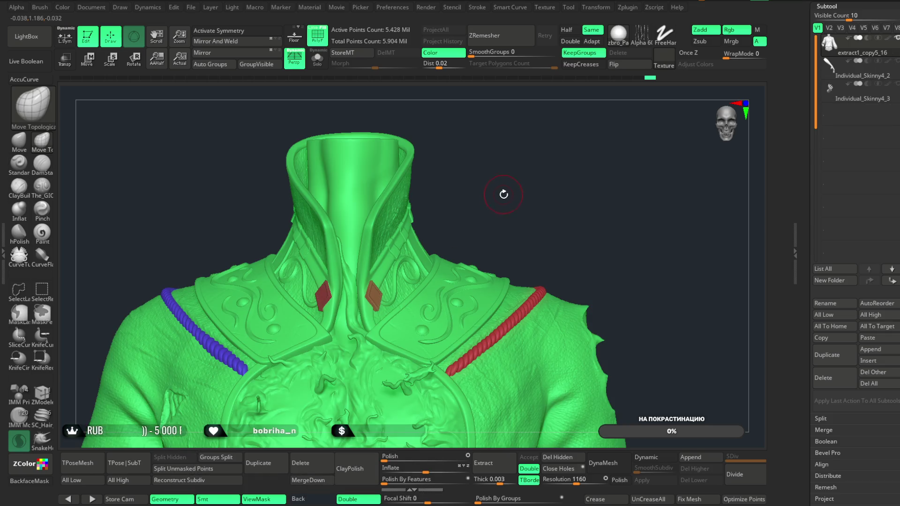
- Apply Remesh By Union to the merged jacket through the transform gizmo
mouse_move(504, 192)
left_mouse_down("alt")
mouse_move(451, 165)
mouse_move(454, 156)
mouse_move(507, 163)
left_mouse_up("alt")
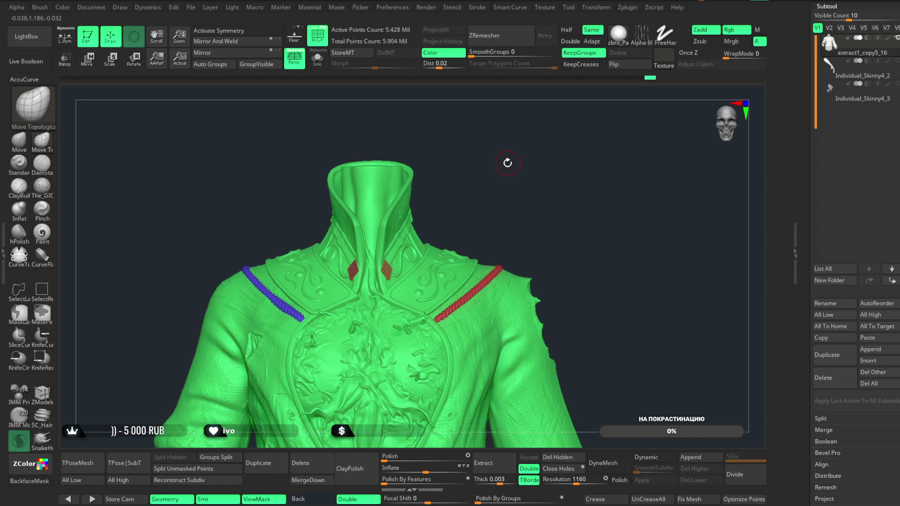
left_click(87, 59)
left_click(342, 372)
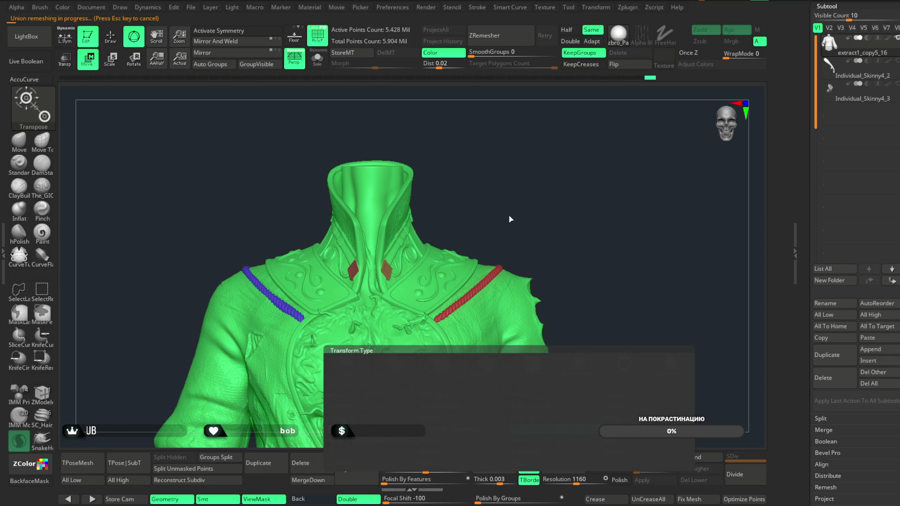
- Unhide the whole jacket and regroup it with Polygroups > Auto Groups
mouse_move(377, 124)
left_mouse_down("ctrl+shift")
mouse_move(444, 251)
mouse_move(497, 257)
left_mouse_up("ctrl+shift")
left_click(491, 182, "ctrl+shift")
mouse_move(536, 185)
left_mouse_down()
mouse_move(562, 209)
mouse_move(554, 337)
mouse_move(575, 174)
mouse_move(598, 169)
mouse_move(592, 211)
mouse_move(572, 197)
mouse_move(556, 216)
mouse_move(533, 187)
mouse_move(556, 176)
mouse_move(542, 176)
mouse_move(550, 133)
mouse_move(614, 120)
mouse_move(557, 458)
left_mouse_up()
left_click(556, 175, "ctrl+shift")
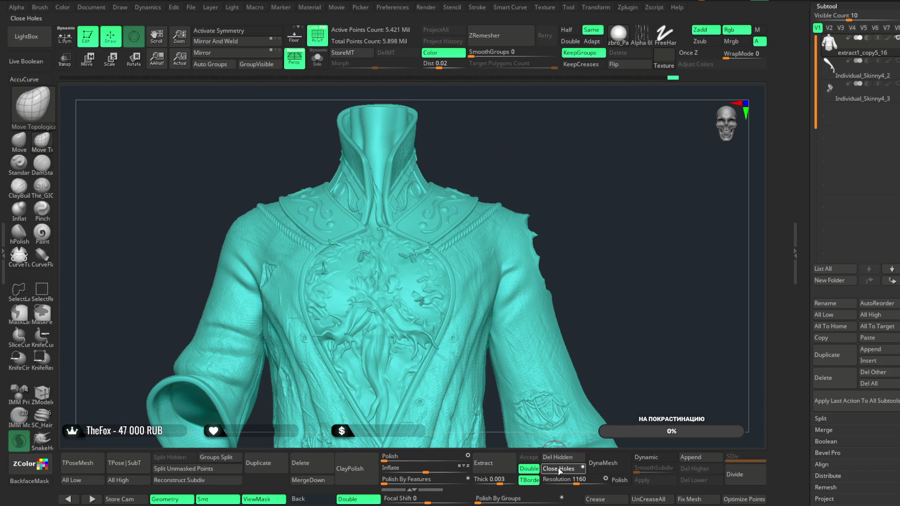
left_click(260, 65)
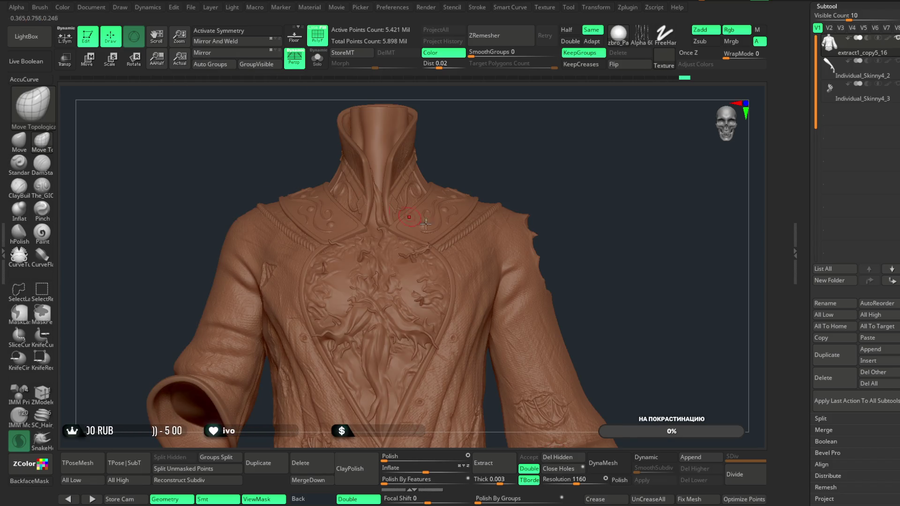
- Turn the jacket to profile, hide part of it with a selection box, then reveal it
key("ctrl+shift")
mouse_move(528, 187)
left_mouse_down()
mouse_move(536, 144)
mouse_move(574, 158)
mouse_move(584, 197)
mouse_move(556, 170)
left_mouse_up()
mouse_move(558, 126)
left_mouse_down("ctrl+shift")
mouse_move(526, 213)
mouse_move(418, 381)
left_mouse_up("ctrl+shift")
mouse_move(508, 217)
left_mouse_down("ctrl+shift")
mouse_move(561, 179)
mouse_move(605, 115)
mouse_move(635, 105)
mouse_move(586, 137)
mouse_move(577, 169)
mouse_move(570, 157)
mouse_move(516, 166)
mouse_move(514, 150)
left_mouse_up("ctrl+shift")
left_click(513, 148, "ctrl+shift")
- Step back and forward through the undo history to restore the detailed jacket sculpt
key("ctrl+z")
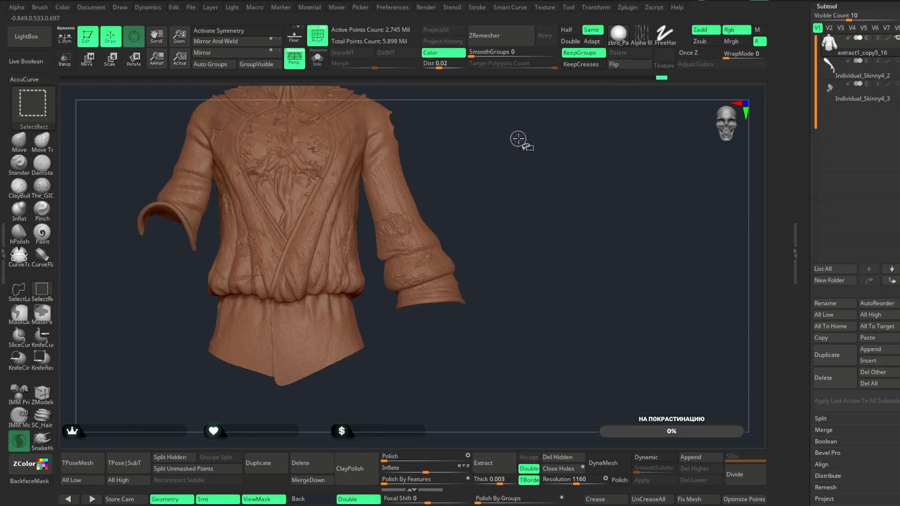
key("ctrl+z")
key("ctrl+z")
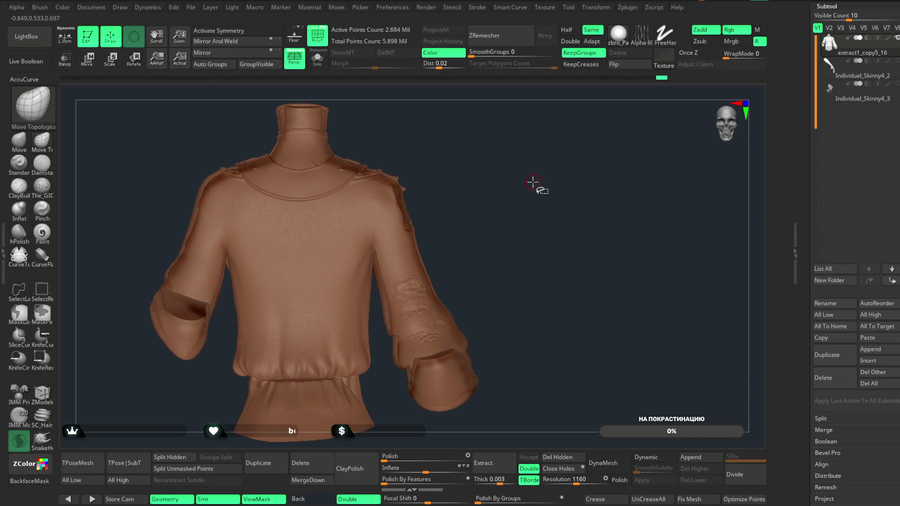
key("ctrl+shift+z")
key("ctrl+shift+z")
key("ctrl+shift+z")
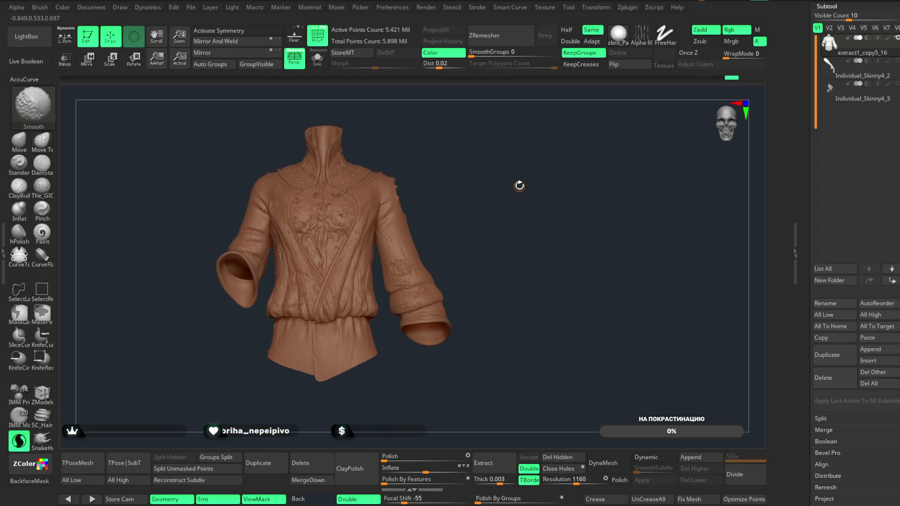
key("ctrl+shift+z")
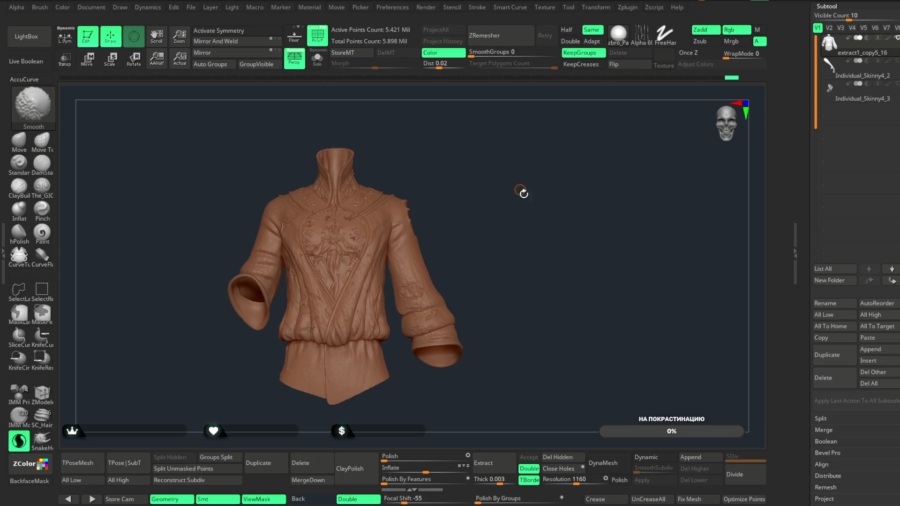
- Save the project with Ctrl+S and switch to the full character model tool
left_click(192, 8)
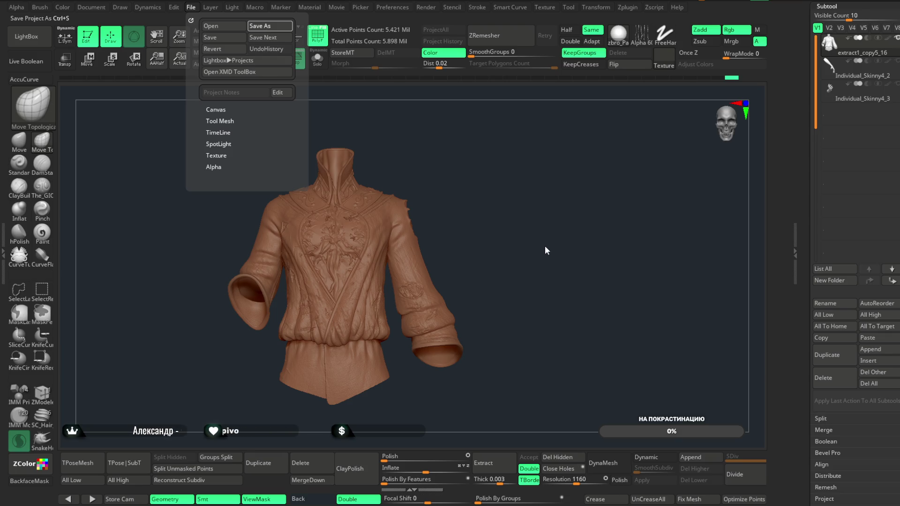
key("ctrl+s")
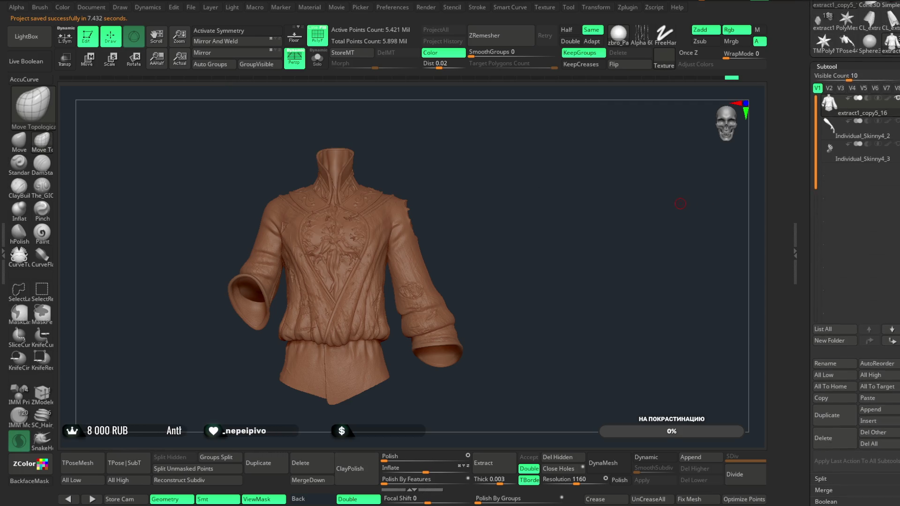
left_click(823, 96)
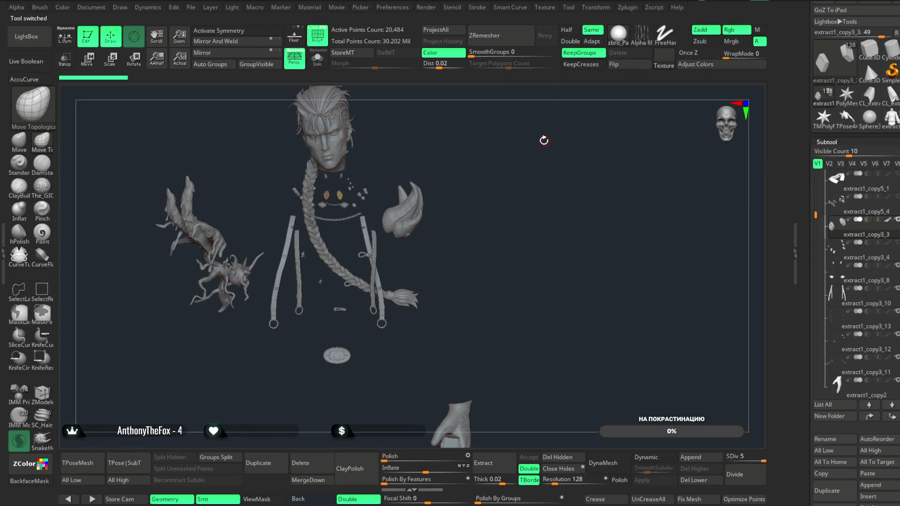
- Copy the purple gem subtool extract1_copy3_8 from the character model and return to the jacket tool
mouse_move(530, 142)
left_mouse_down()
mouse_move(526, 193)
mouse_move(572, 153)
left_mouse_up()
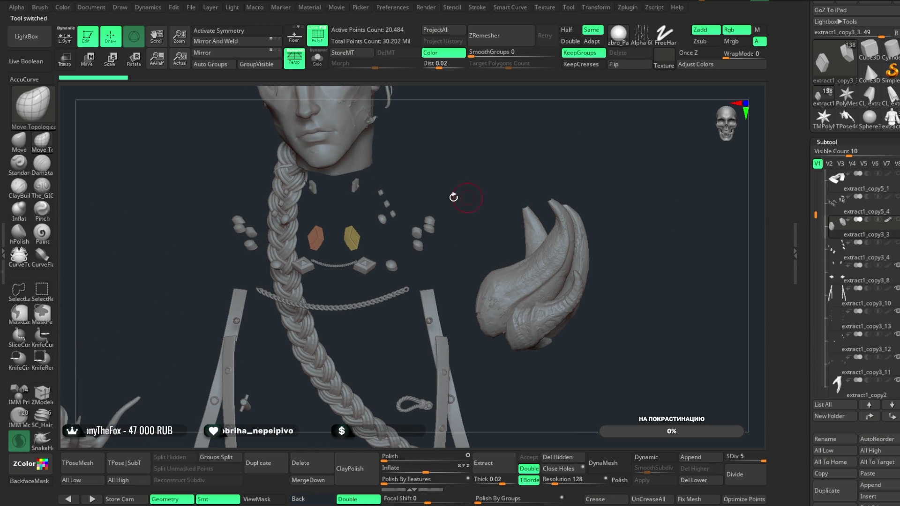
left_click(359, 187, "alt")
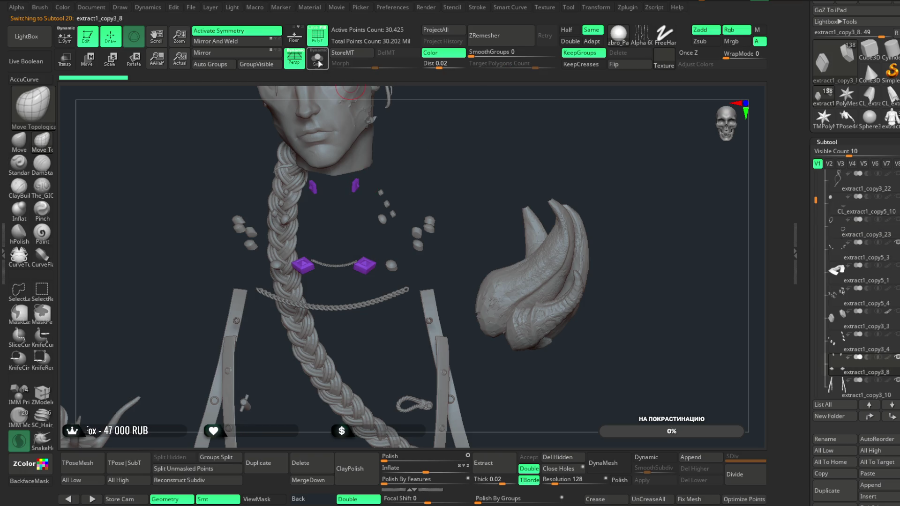
left_click(317, 62)
left_click(318, 63)
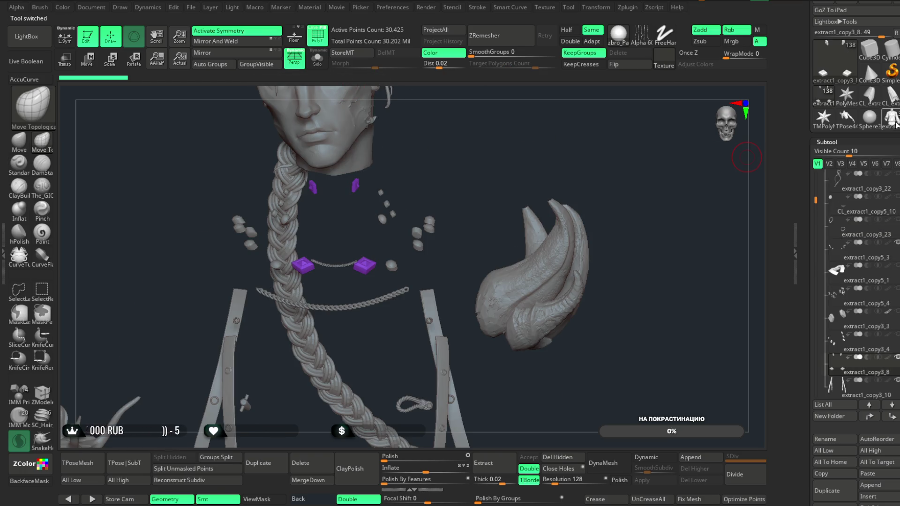
left_click(892, 120)
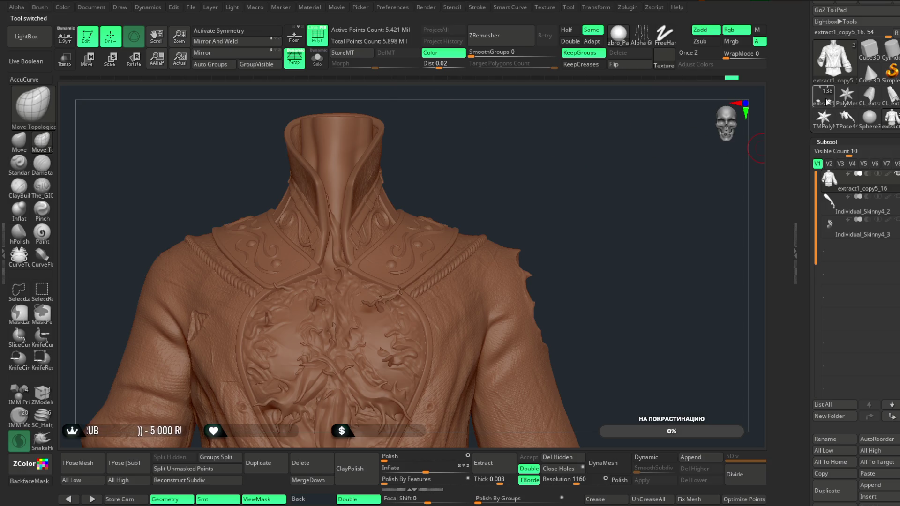
left_click(827, 102)
scroll(865, 57, "down", 3)
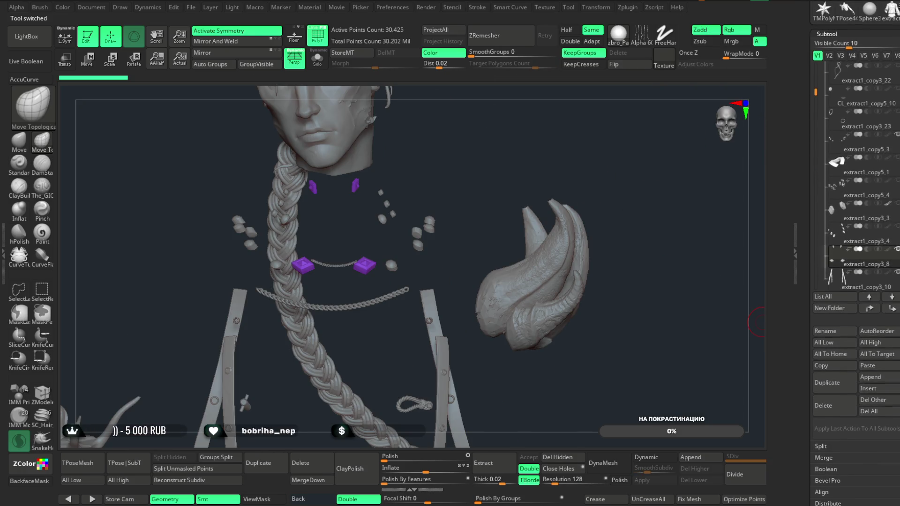
scroll(865, 85, "up", 3)
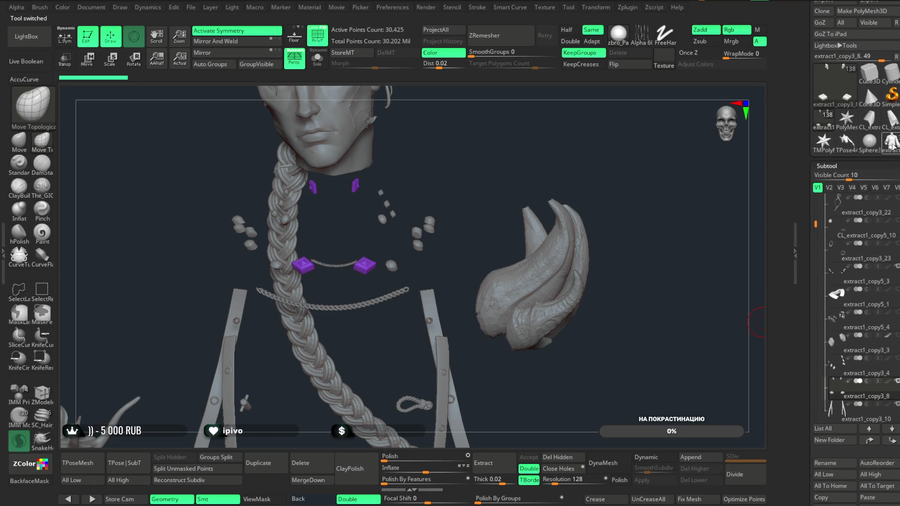
left_click(892, 146)
scroll(878, 275, "down", 5)
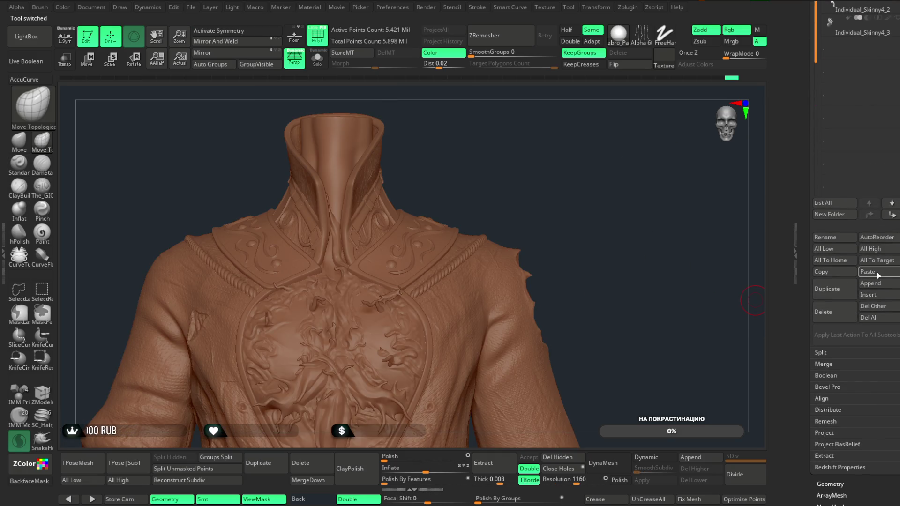
- Paste the copied gems into the jacket tool and solo them on the collar
left_click(879, 271)
mouse_move(501, 177)
left_mouse_down("alt")
mouse_move(486, 274)
mouse_move(512, 142)
left_mouse_up("alt")
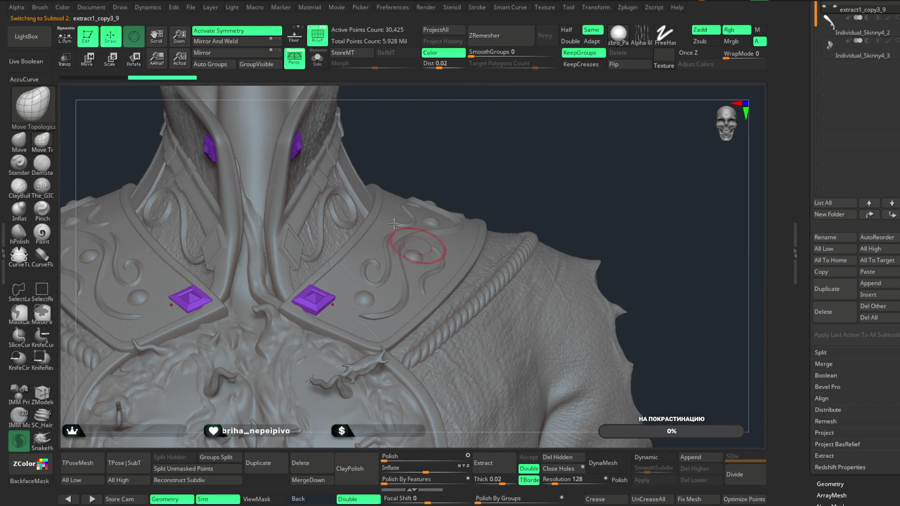
left_click(318, 60)
mouse_move(407, 183)
left_mouse_down()
mouse_move(431, 251)
mouse_move(401, 217)
mouse_move(435, 193)
mouse_move(429, 223)
mouse_move(442, 237)
mouse_move(270, 348)
left_mouse_up()
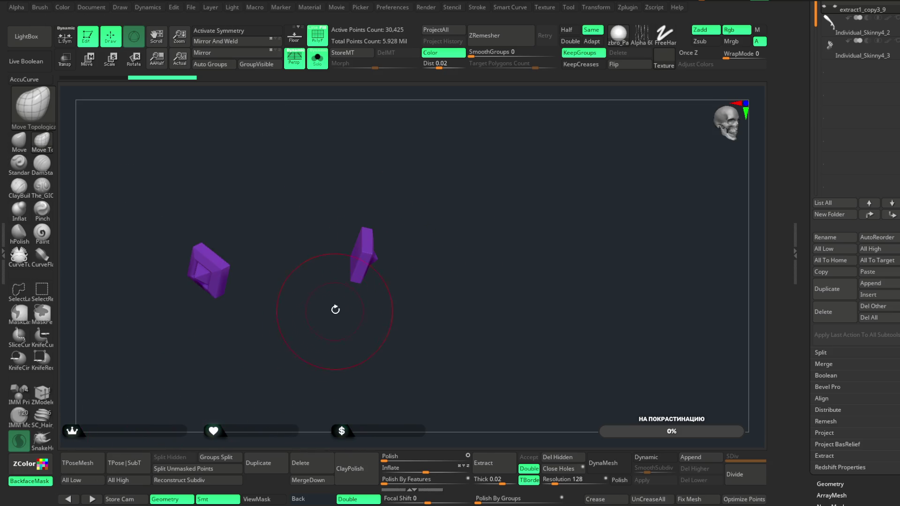
- Enlarge the brush, check all four gems' placement, then make the jacket subtool active
key("space")
mouse_move(356, 298)
left_mouse_down()
mouse_move(372, 298)
mouse_move(359, 255)
mouse_move(332, 252)
mouse_move(301, 311)
mouse_move(268, 312)
left_mouse_up()
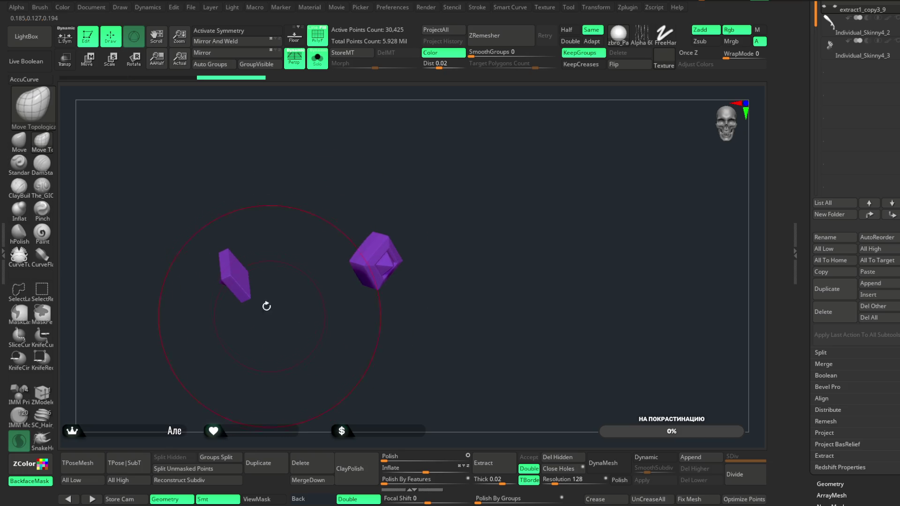
mouse_move(251, 264)
left_mouse_down()
mouse_move(402, 241)
mouse_move(416, 160)
mouse_move(429, 141)
mouse_move(436, 146)
mouse_move(393, 189)
left_mouse_up()
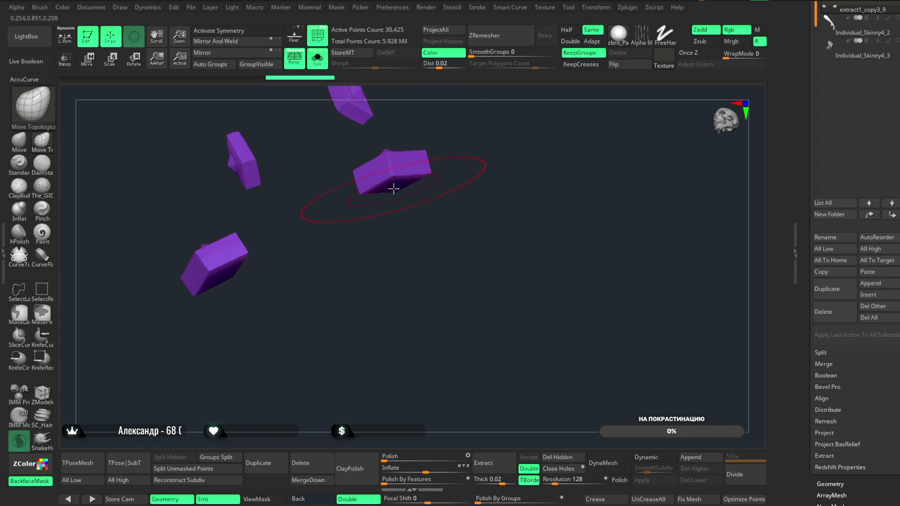
mouse_move(318, 312)
left_mouse_down()
mouse_move(364, 279)
mouse_move(418, 168)
mouse_move(423, 196)
mouse_move(447, 172)
left_mouse_up()
left_click_drag(505, 160, 664, 145)
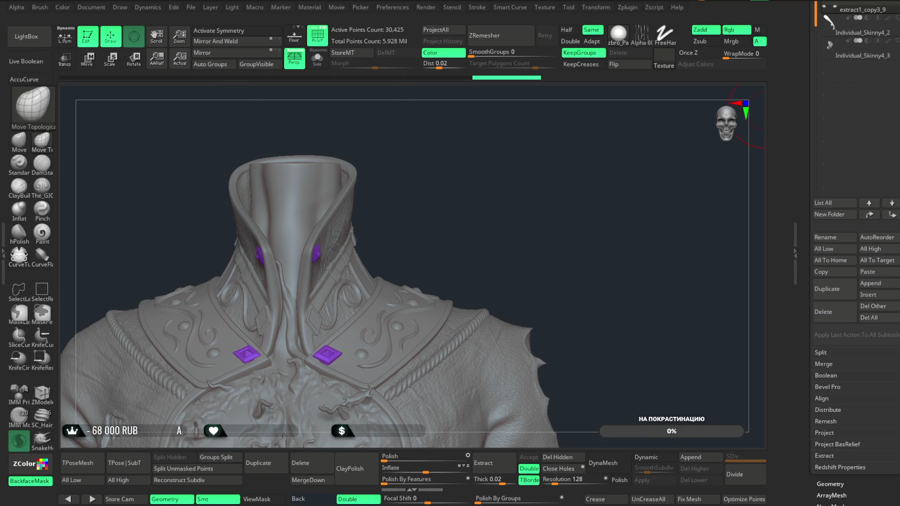
scroll(855, 253, "up", 3)
left_click(860, 85)
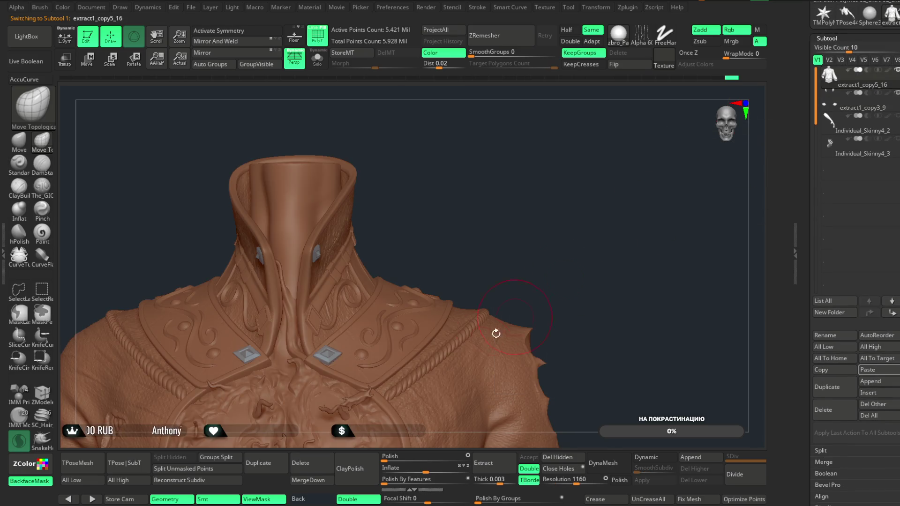
- Merge the gem subtool down into the jacket and run Remesh By Union via the gizmo
left_click(323, 482)
left_click(293, 490)
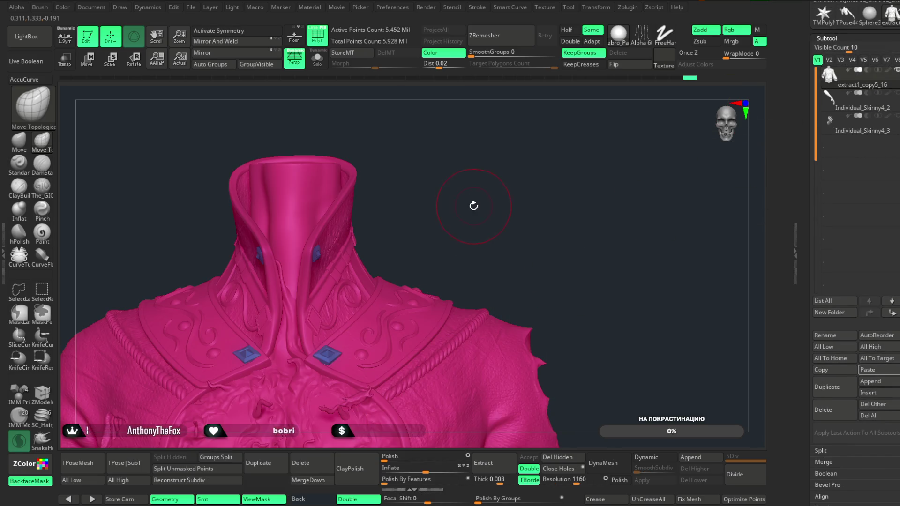
mouse_move(478, 211)
left_mouse_down("alt")
mouse_move(458, 161)
mouse_move(520, 151)
mouse_move(191, 131)
left_mouse_up("alt")
left_click(87, 60)
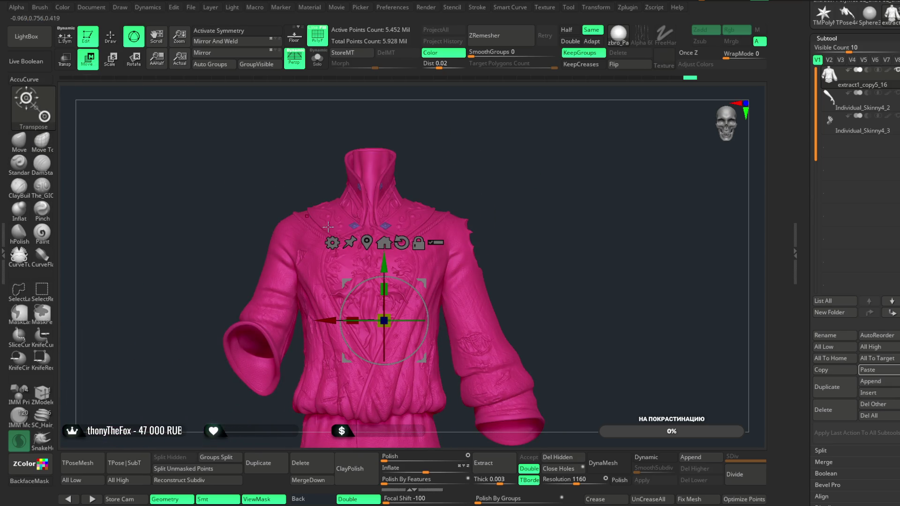
left_click(332, 243)
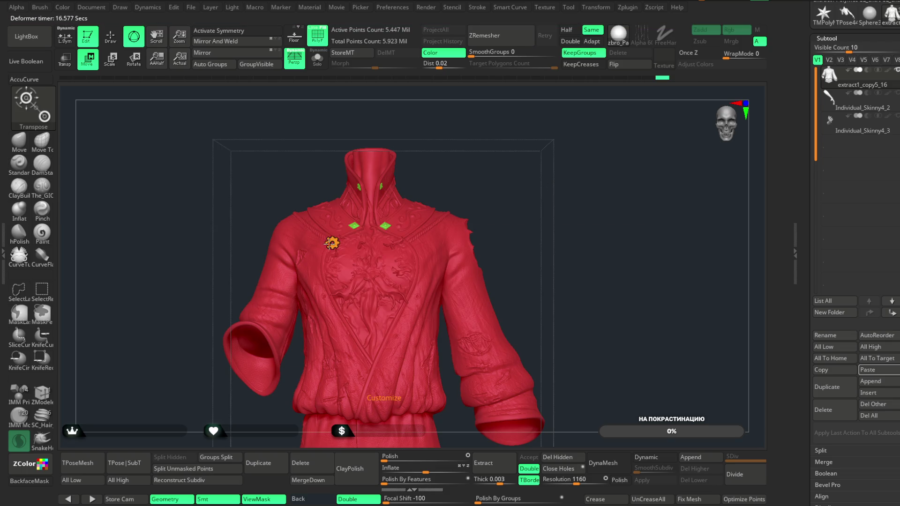
- Close the remesh result, return to sculpting mode, inspect the jacket side, and unhide all parts
left_click(331, 243)
left_click(481, 245)
scroll(468, 124, "up", 5)
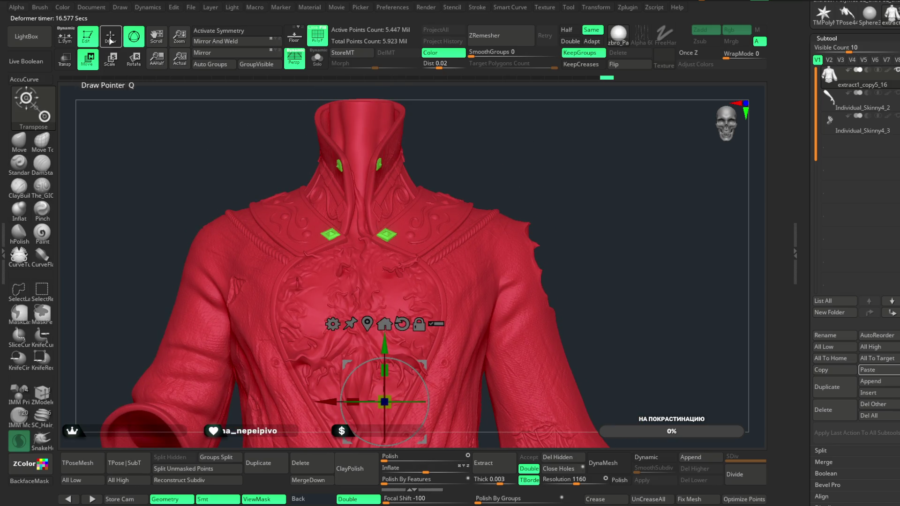
key("q")
mouse_move(456, 120)
left_mouse_down()
mouse_move(539, 125)
mouse_move(411, 265)
left_mouse_up()
left_click_drag(512, 160, 516, 234)
key("f")
mouse_move(490, 365)
left_mouse_down()
mouse_move(538, 206)
mouse_move(533, 216)
mouse_move(443, 208)
mouse_move(494, 160)
mouse_move(488, 184)
mouse_move(543, 157)
mouse_move(498, 171)
mouse_move(508, 177)
mouse_move(472, 197)
left_mouse_up()
left_click(486, 187, "ctrl+shift")
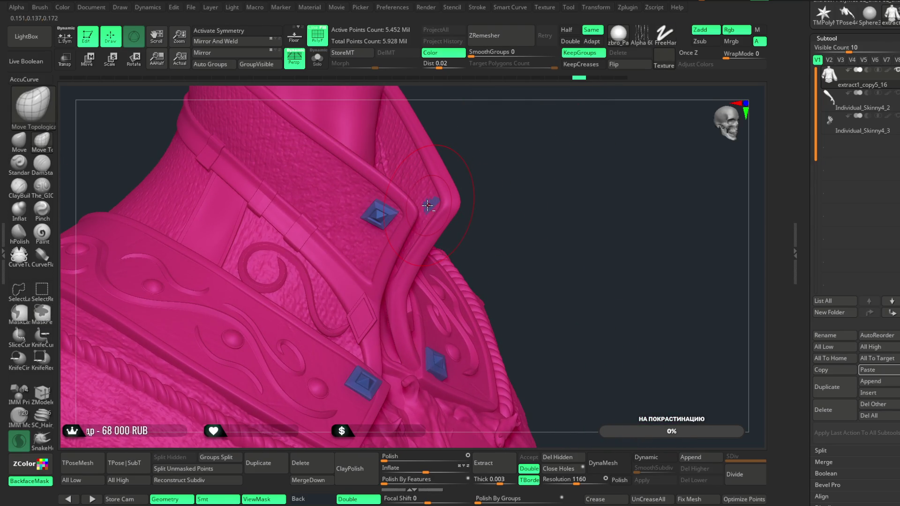
- Turn off BackfaceMask, flatten the collar-edge gem into the collar, and check the jacket front
left_click(29, 480)
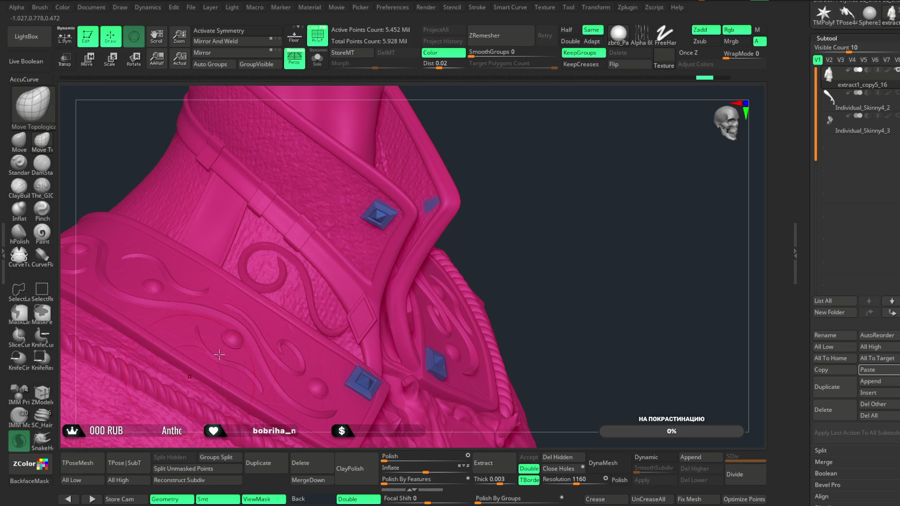
left_click_drag(423, 206, 432, 205, "shift")
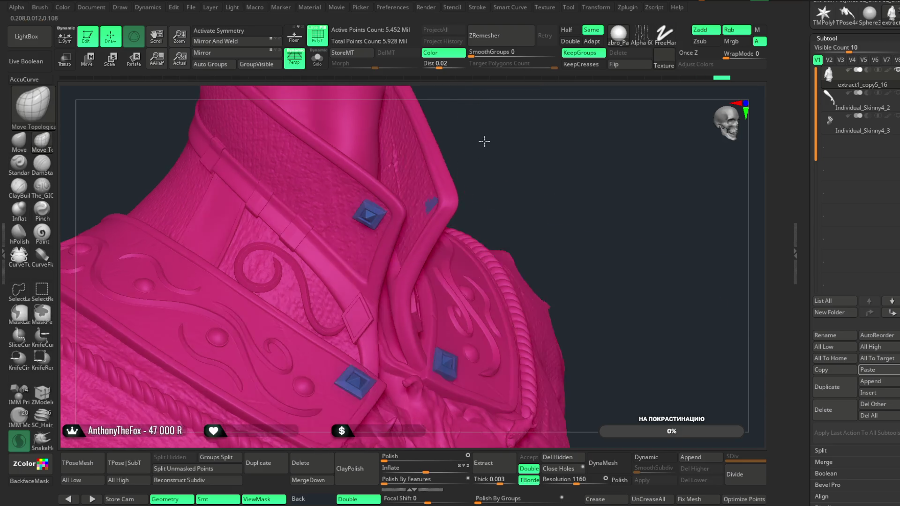
left_click_drag(484, 141, 446, 211)
left_click(446, 204, "ctrl+shift")
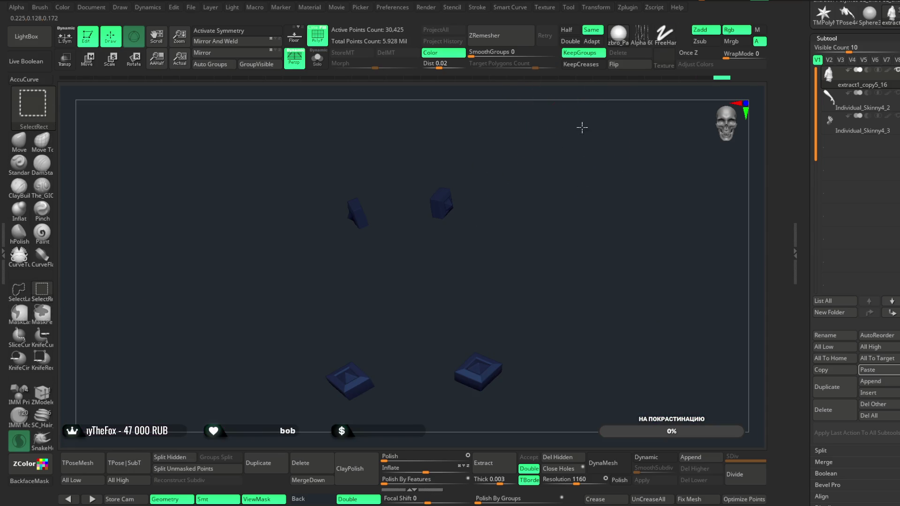
left_click(582, 124, "ctrl+shift")
mouse_move(562, 119)
left_mouse_down()
mouse_move(595, 118)
mouse_move(581, 136)
left_mouse_up()
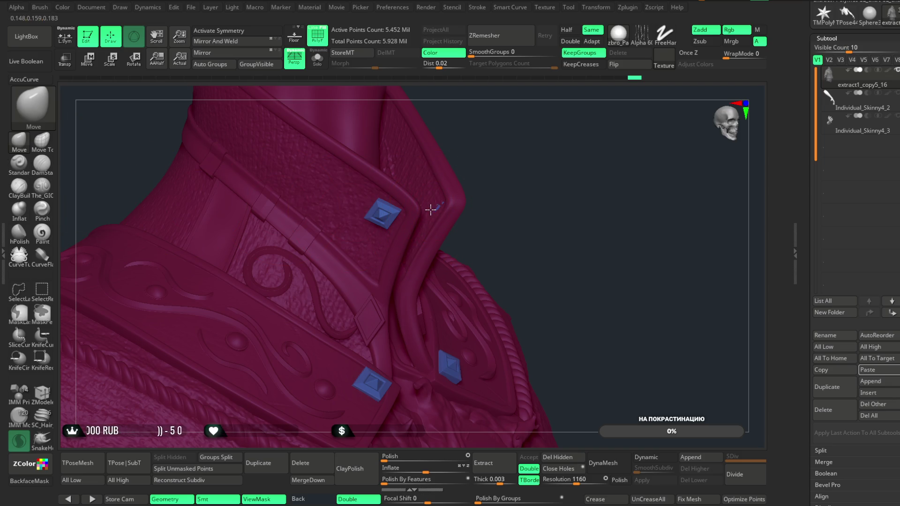
left_click_drag(508, 143, 446, 138)
left_click_drag(313, 253, 402, 217)
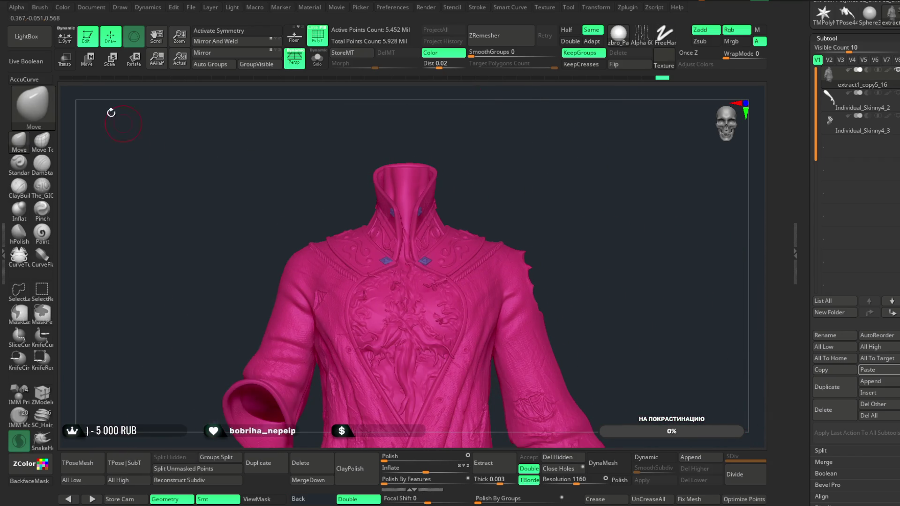
key("w")
left_click(373, 301)
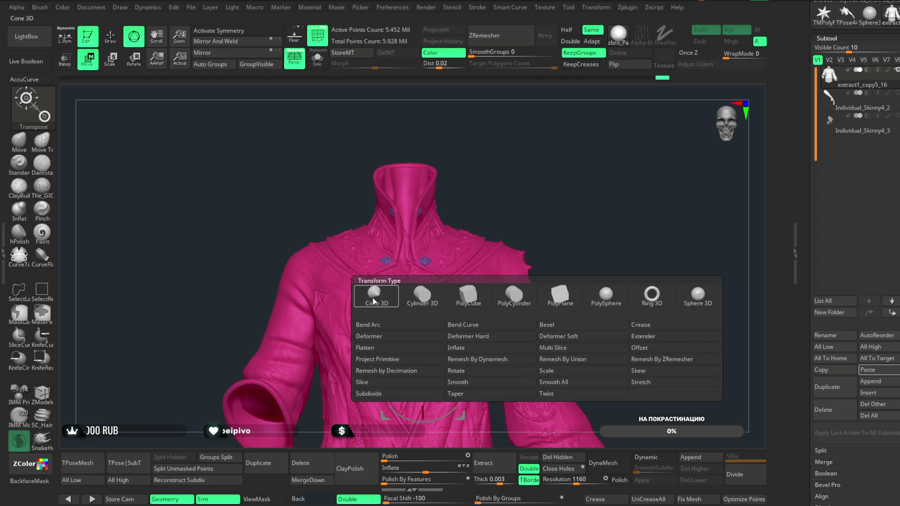
- Run Remesh By Union and inspect both collar gems on the isolated collar piece
left_click(560, 359)
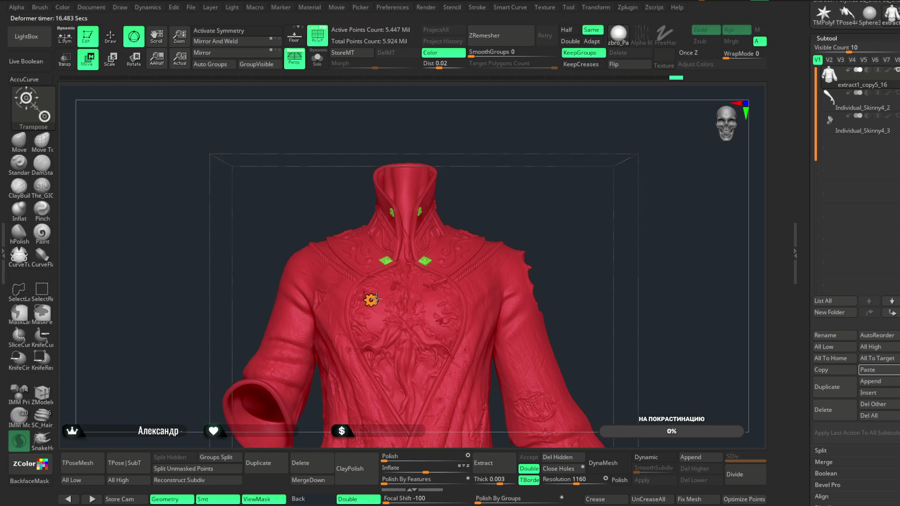
left_click(370, 299)
left_click(532, 300)
mouse_move(553, 182)
left_mouse_down()
mouse_move(592, 175)
mouse_move(526, 176)
mouse_move(441, 271)
left_mouse_up()
key("q")
mouse_move(558, 161)
left_mouse_down()
mouse_move(610, 113)
mouse_move(566, 205)
mouse_move(600, 197)
mouse_move(595, 185)
mouse_move(562, 173)
mouse_move(606, 161)
mouse_move(544, 257)
mouse_move(510, 343)
mouse_move(469, 240)
left_mouse_up()
left_click_drag(578, 105, 568, 244)
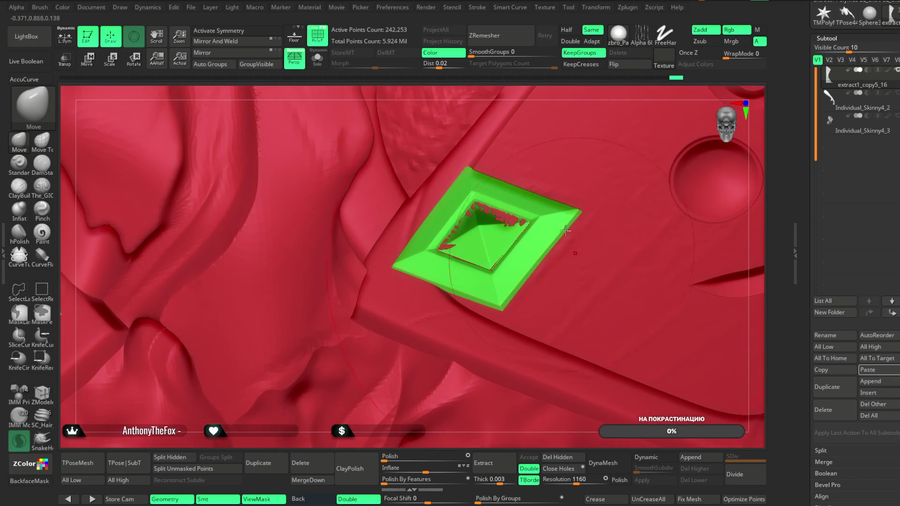
mouse_move(568, 92)
left_mouse_down()
mouse_move(550, 120)
mouse_move(569, 41)
left_mouse_up()
mouse_move(380, 367)
left_mouse_down()
mouse_move(370, 337)
mouse_move(374, 411)
mouse_move(377, 377)
mouse_move(392, 364)
mouse_move(389, 431)
mouse_move(406, 223)
mouse_move(657, 106)
mouse_move(538, 171)
mouse_move(426, 257)
mouse_move(317, 365)
left_mouse_up()
- Undo the union remesh, switch to the Move Topological brush, and unhide all for a front view
left_click(390, 438, "alt")
mouse_move(484, 228)
left_mouse_down()
mouse_move(602, 140)
mouse_move(553, 100)
mouse_move(553, 120)
mouse_move(516, 155)
mouse_move(532, 134)
mouse_move(548, 143)
mouse_move(516, 183)
mouse_move(528, 174)
mouse_move(510, 180)
mouse_move(532, 189)
mouse_move(470, 228)
mouse_move(463, 204)
mouse_move(450, 205)
left_mouse_up()
mouse_move(594, 144)
left_mouse_down()
mouse_move(520, 151)
mouse_move(530, 146)
mouse_move(469, 136)
mouse_move(536, 162)
left_mouse_up()
left_click(51, 149)
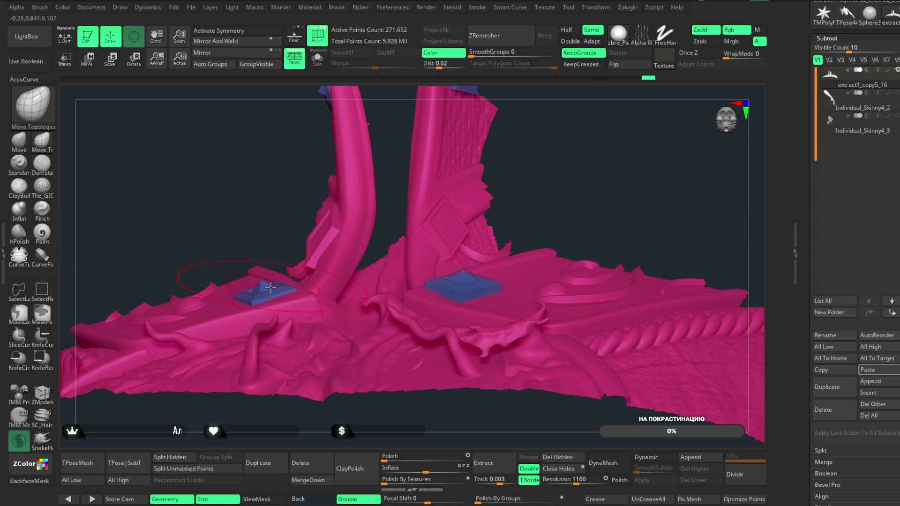
key("space")
mouse_move(261, 211)
left_mouse_down()
mouse_move(297, 257)
mouse_move(464, 135)
mouse_move(466, 147)
mouse_move(398, 171)
left_mouse_up()
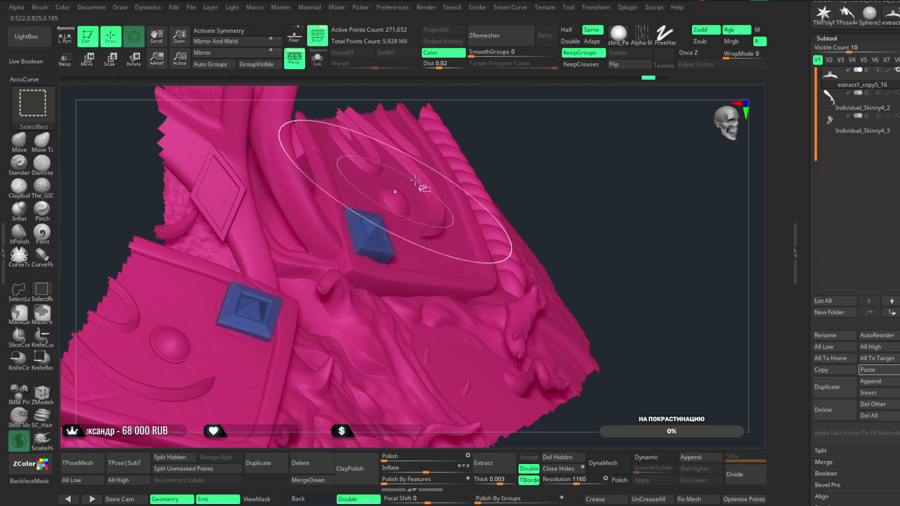
left_click(573, 150, "ctrl+shift")
left_click_drag(559, 125, 542, 140)
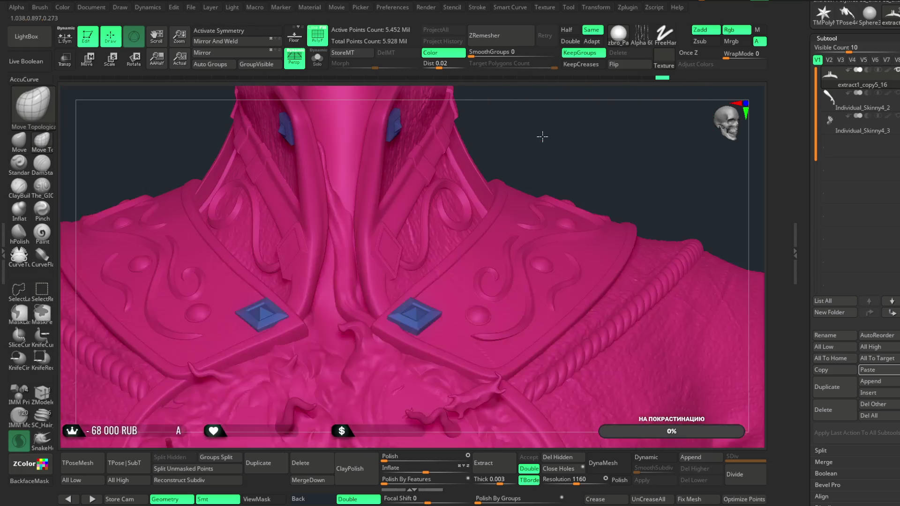
- Split jacket and gems into polygroups with Auto Groups and check an isolated gem group
left_click(208, 67)
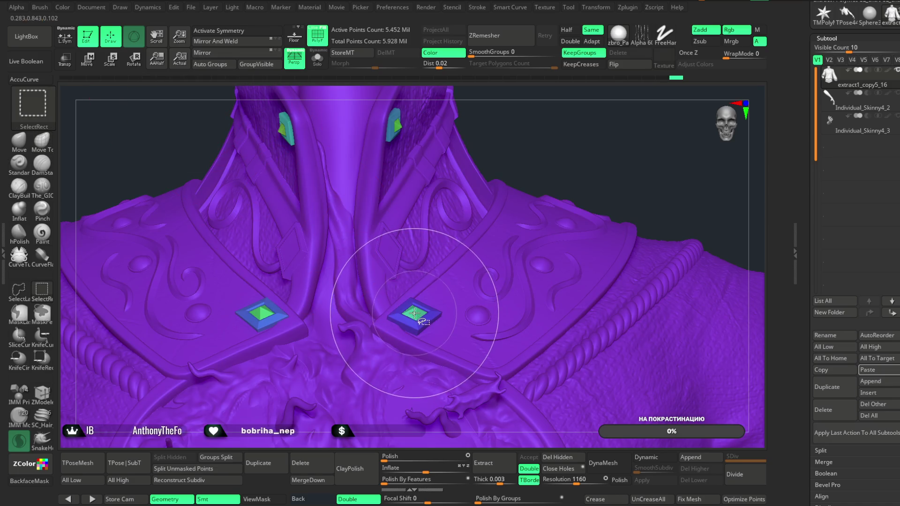
left_click(415, 314, "ctrl+shift")
left_click_drag(488, 145, 488, 227)
key("space")
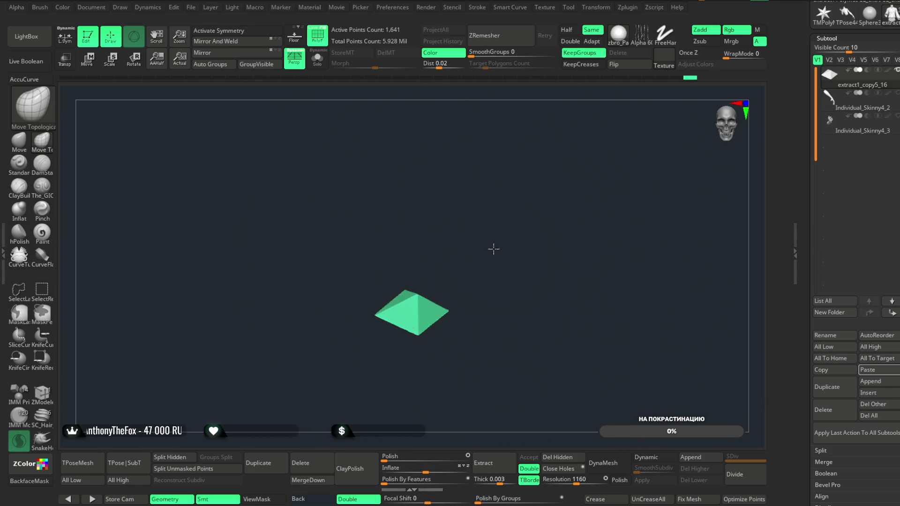
left_click(482, 230, "ctrl+shift")
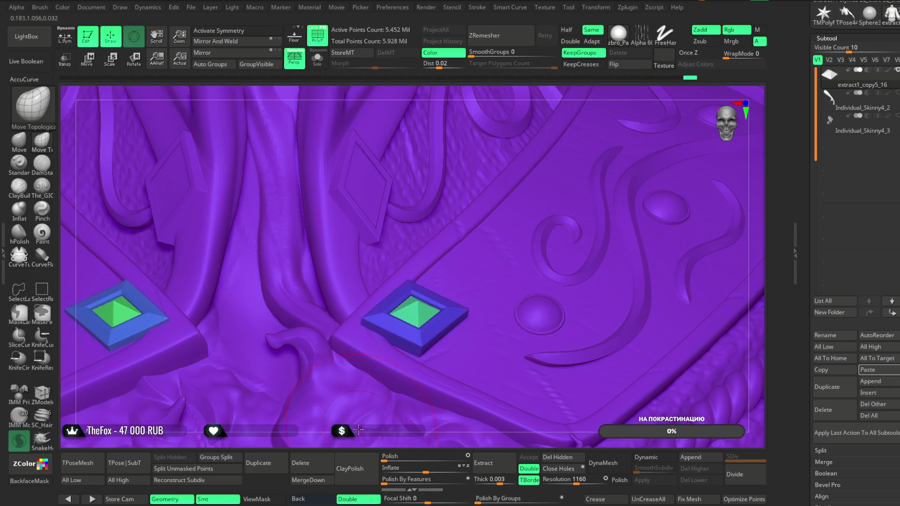
mouse_move(354, 444)
right_mouse_down()
mouse_move(351, 317)
mouse_move(508, 133)
mouse_move(554, 136)
mouse_move(548, 147)
mouse_move(556, 128)
mouse_move(555, 140)
right_mouse_up()
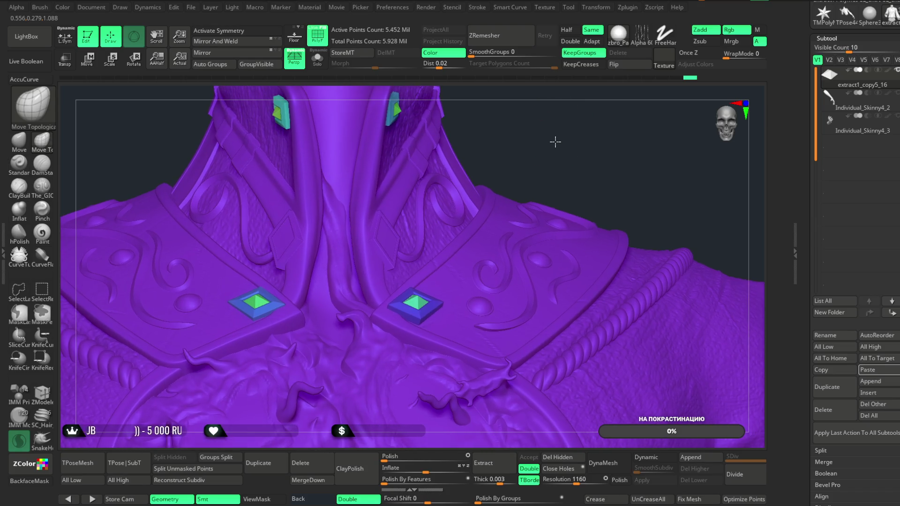
- Mask everything except the right chest gem and put a reset Gizmo 3D on it
left_click(417, 298, "ctrl+shift")
left_click(469, 244, "ctrl")
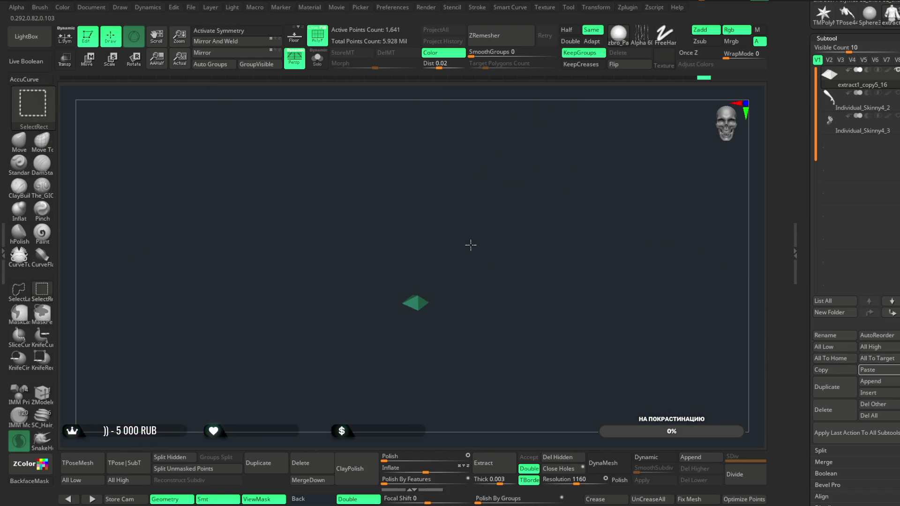
left_click(468, 243, "ctrl+shift")
left_click(570, 138, "ctrl")
mouse_move(567, 188)
right_mouse_down("ctrl")
mouse_move(553, 221)
mouse_move(518, 254)
right_mouse_up("ctrl")
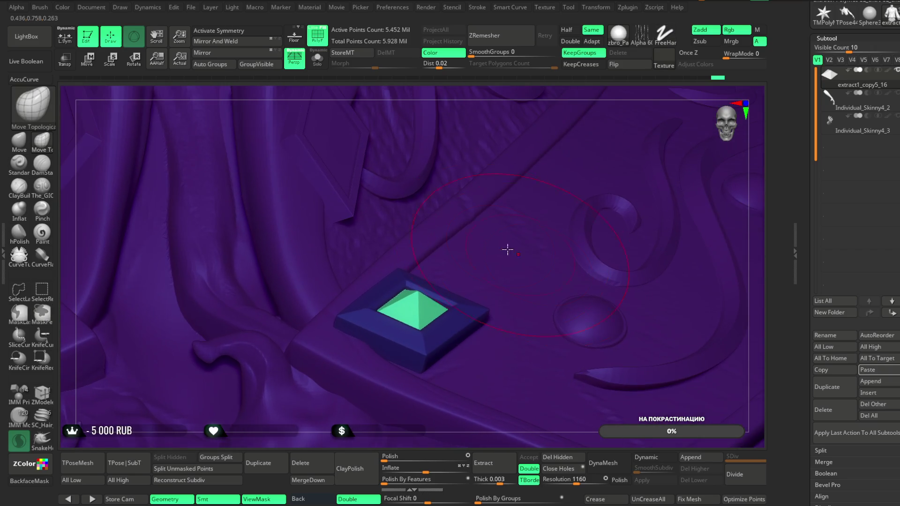
key("w")
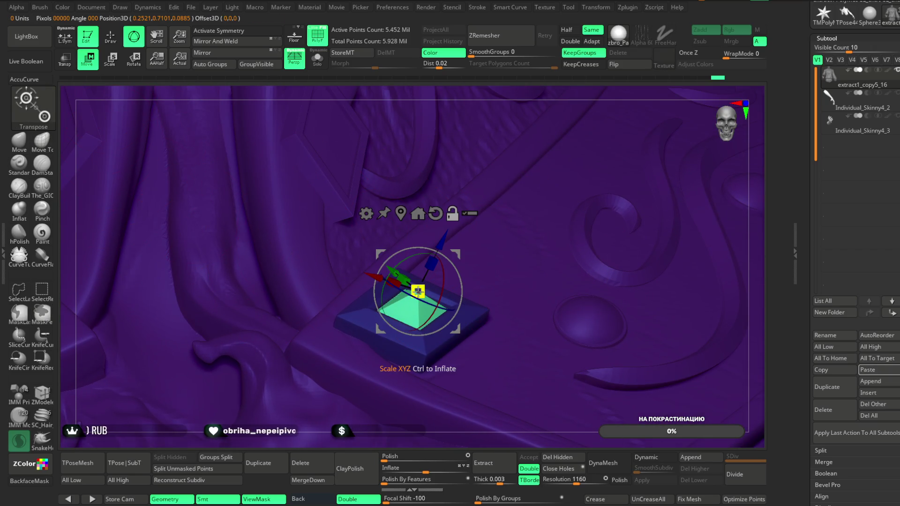
left_click(435, 214)
left_click_drag(419, 332, 440, 333)
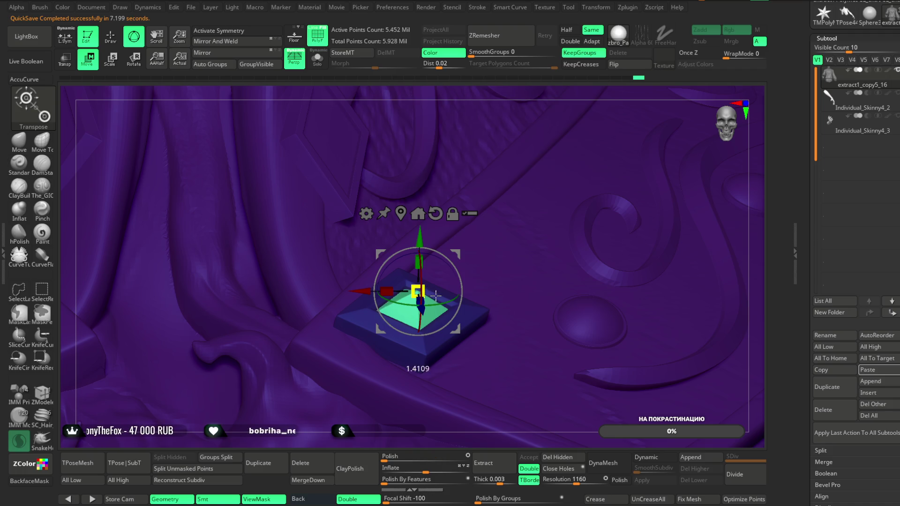
- Rotate the chest gem and tilt and slightly enlarge the small gem with the gizmo
right_click_drag(516, 263, 516, 186, "ctrl")
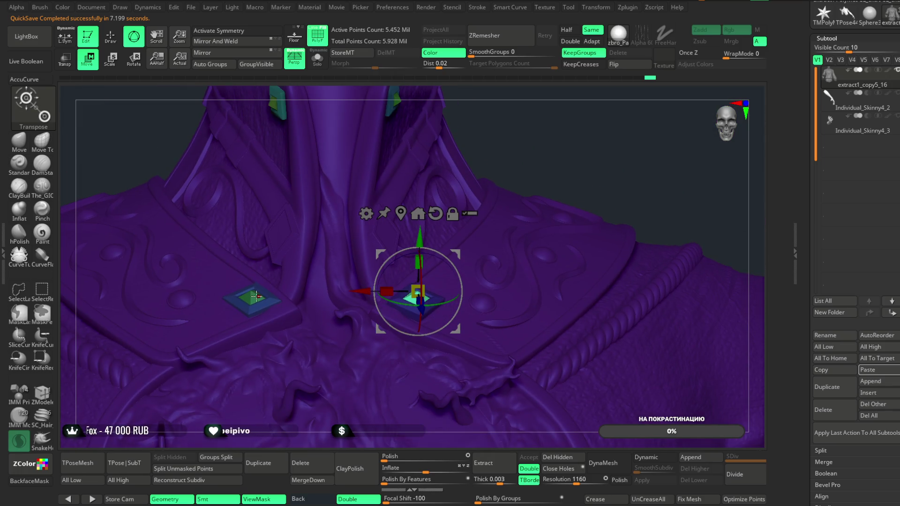
right_click_drag(582, 198, 412, 367, "ctrl")
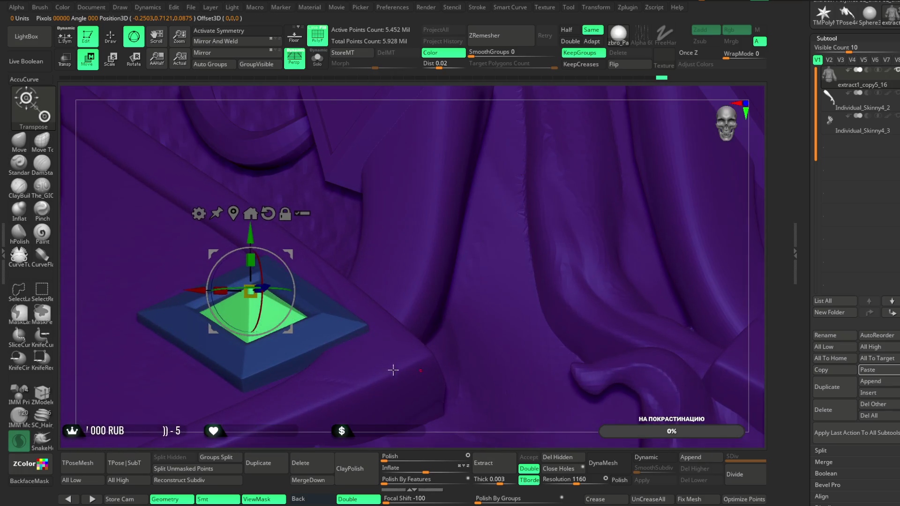
mouse_move(264, 338)
left_mouse_down()
mouse_move(265, 302)
mouse_move(261, 396)
left_mouse_up()
mouse_move(262, 397)
right_mouse_down("ctrl")
mouse_move(422, 281)
mouse_move(468, 234)
mouse_move(578, 181)
mouse_move(444, 274)
right_mouse_up("ctrl")
left_click(417, 274)
mouse_move(623, 185)
right_mouse_down("ctrl")
mouse_move(617, 300)
mouse_move(449, 265)
right_mouse_up("ctrl")
mouse_move(448, 266)
left_mouse_down()
mouse_move(452, 291)
mouse_move(431, 284)
left_mouse_up()
mouse_move(549, 88)
right_mouse_down()
mouse_move(528, 100)
mouse_move(585, 104)
right_mouse_up()
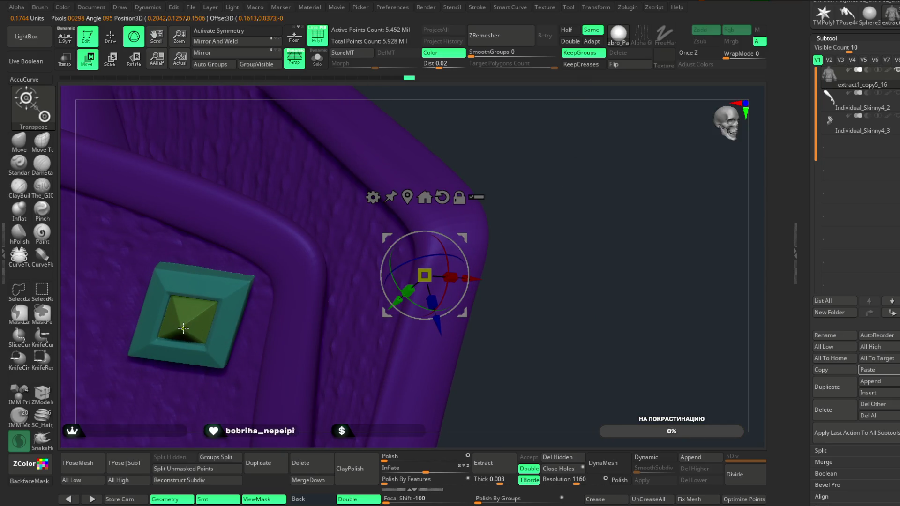
- Select the other gem, reframe the whole jacket, and bring up the gizmo's Remesh By Union option
left_click(193, 327)
mouse_move(510, 265)
right_mouse_down()
mouse_move(538, 177)
mouse_move(515, 197)
mouse_move(514, 189)
mouse_move(387, 167)
right_mouse_up()
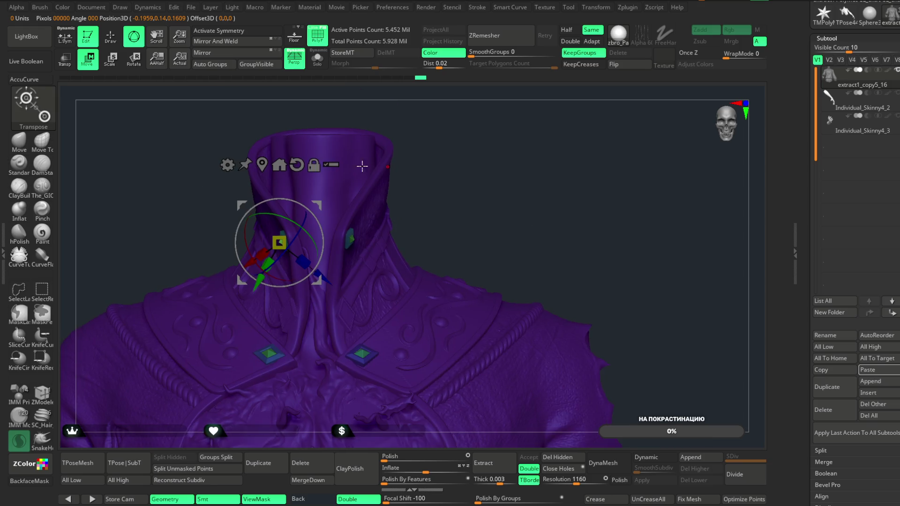
left_click(112, 41)
right_click_drag(496, 207, 497, 177)
key("w")
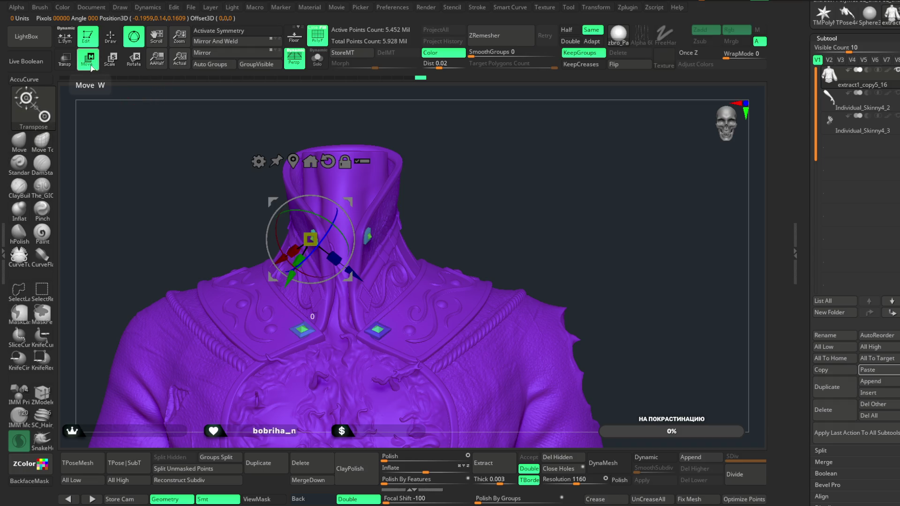
mouse_move(302, 158)
right_mouse_down("alt")
mouse_move(528, 195)
mouse_move(526, 217)
mouse_move(545, 145)
mouse_move(544, 178)
right_mouse_up("alt")
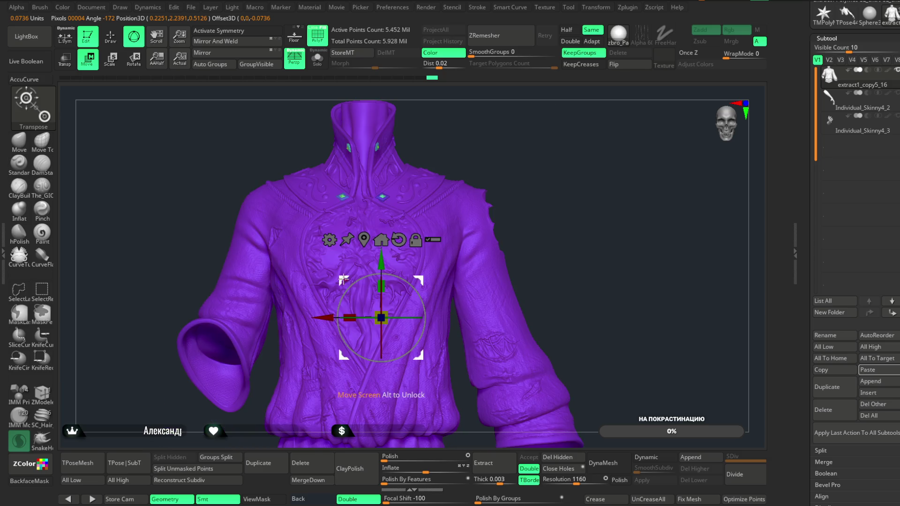
left_click(330, 248)
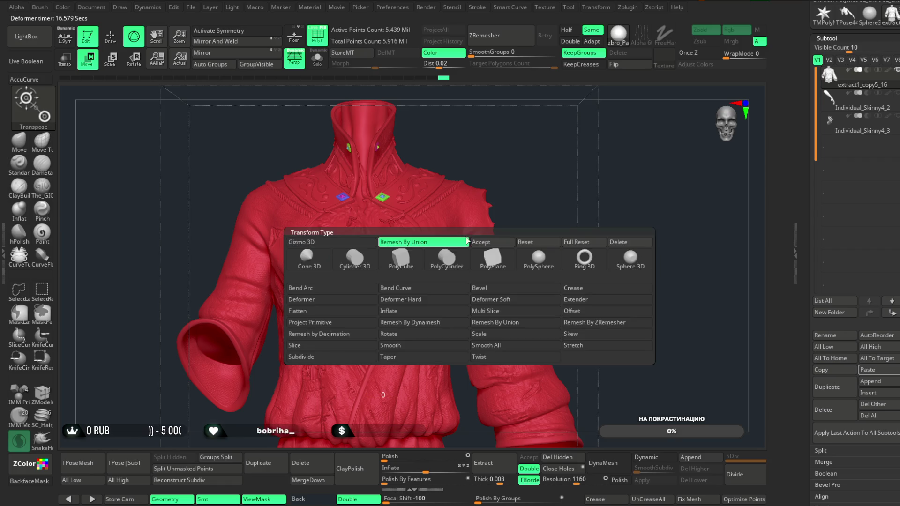
- Hide all but a side region of the merged jacket, then undo and face the collar
mouse_move(576, 143)
left_mouse_down()
mouse_move(530, 146)
mouse_move(522, 137)
left_mouse_up()
mouse_move(496, 102)
left_mouse_down("ctrl+shift")
mouse_move(450, 177)
mouse_move(394, 228)
left_mouse_up("ctrl+shift")
key("q")
mouse_move(273, 107)
left_mouse_down()
mouse_move(609, 141)
mouse_move(493, 401)
mouse_move(508, 195)
mouse_move(534, 216)
mouse_move(538, 245)
mouse_move(573, 144)
mouse_move(518, 132)
mouse_move(552, 132)
mouse_move(450, 161)
left_mouse_up()
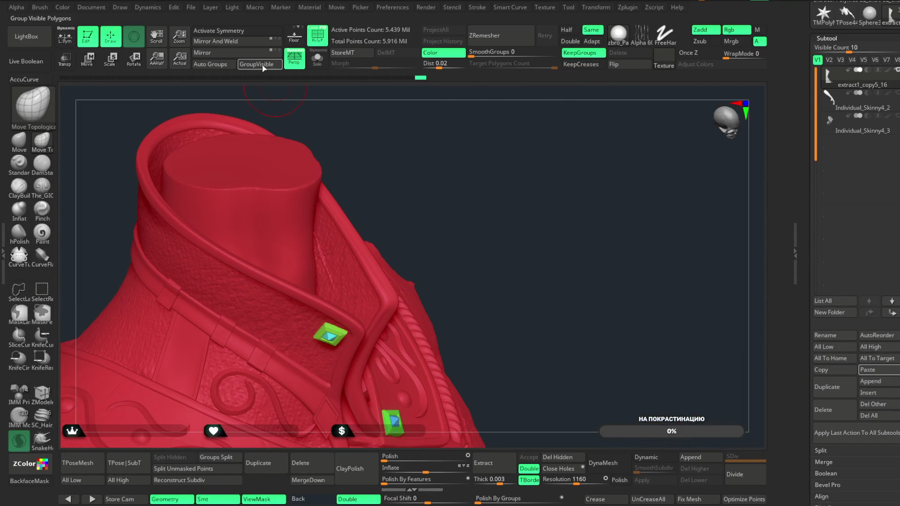
key("ctrl+z")
mouse_move(487, 218)
left_mouse_down()
mouse_move(510, 104)
mouse_move(488, 176)
mouse_move(497, 211)
left_mouse_up()
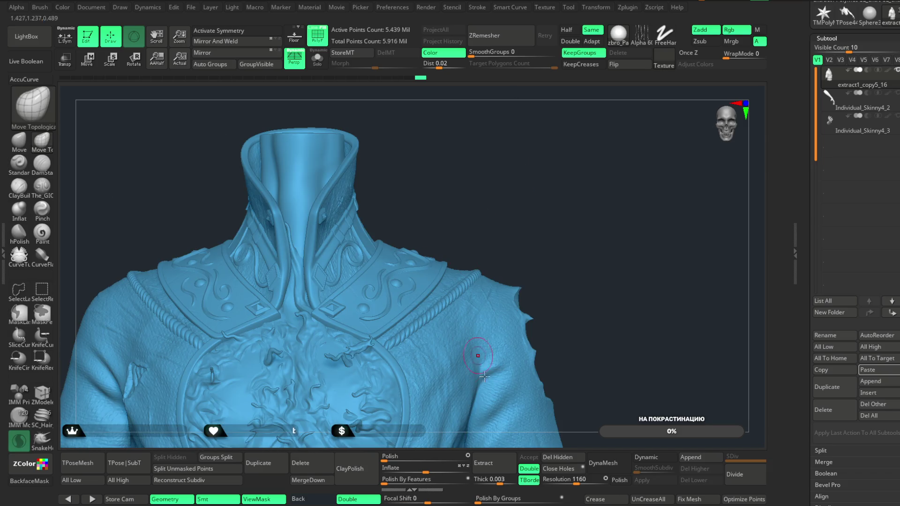
- Group the visible jacket into one polygroup and delete the loose hidden fragment at the right sleeve
left_click(257, 68)
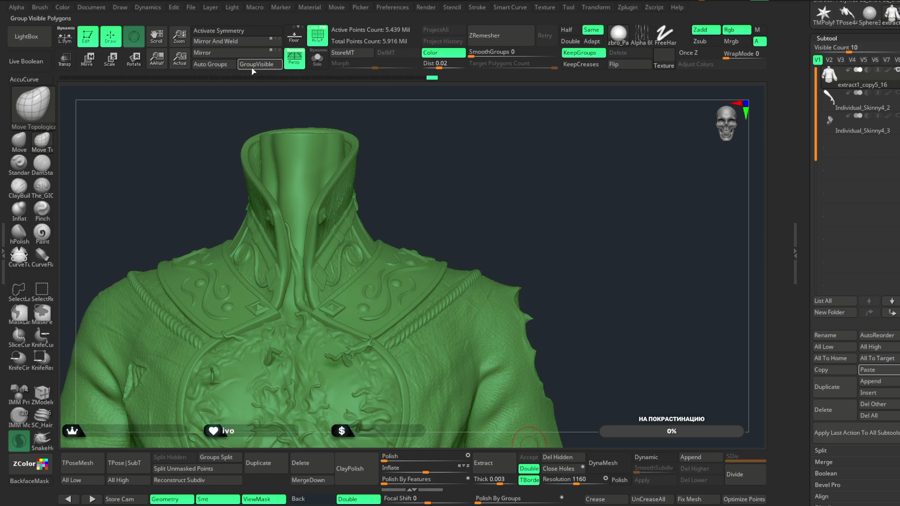
key("ctrl+shift")
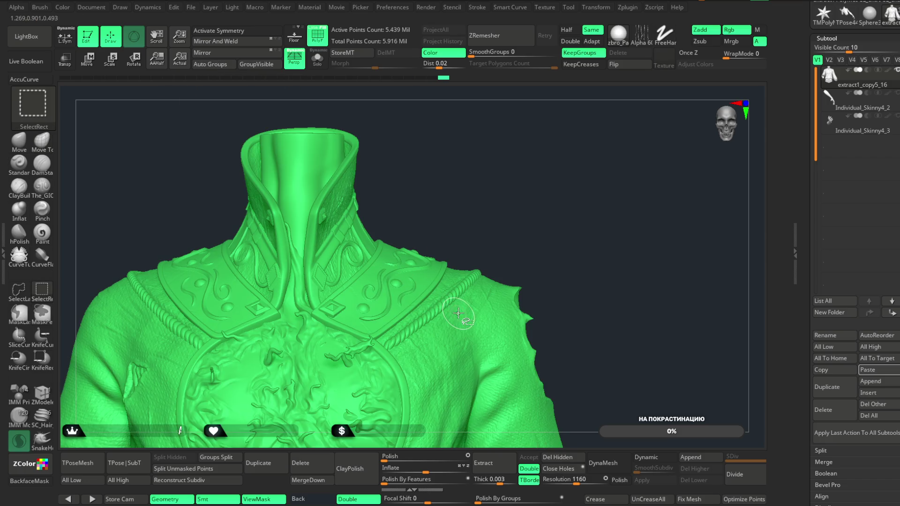
mouse_move(543, 235)
left_mouse_down()
mouse_move(544, 257)
mouse_move(558, 174)
mouse_move(556, 218)
left_mouse_up()
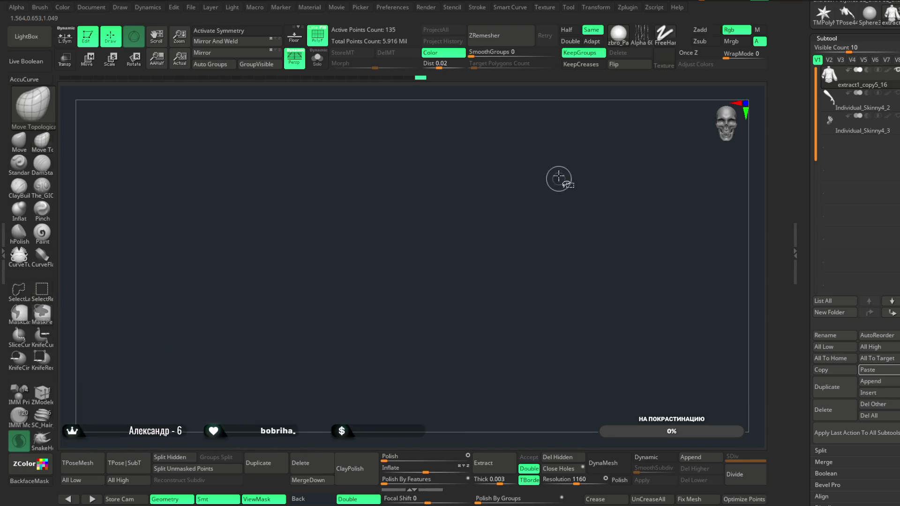
left_click(562, 204, "ctrl+shift")
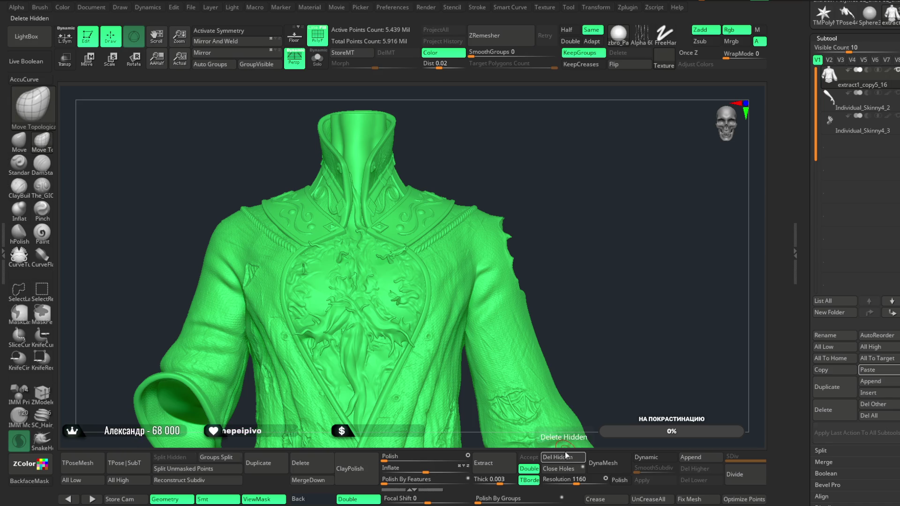
left_click_drag(573, 144, 483, 291, "ctrl+shift")
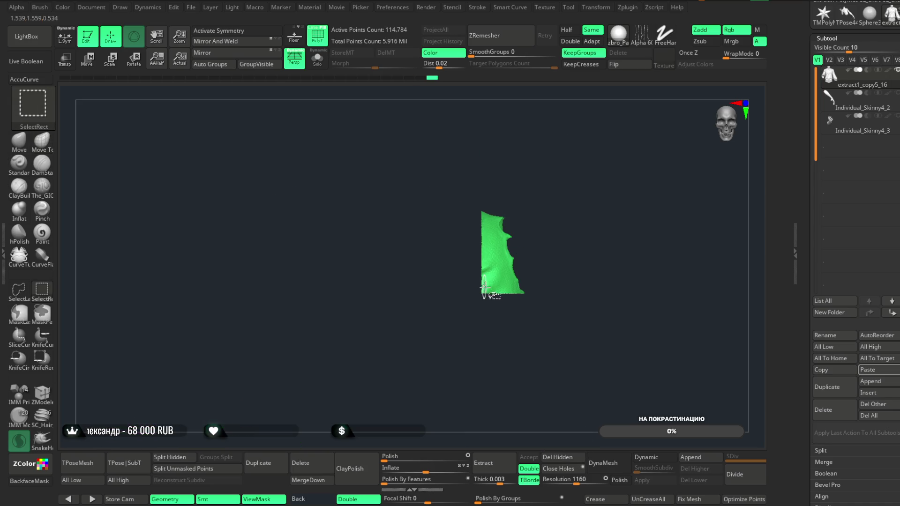
left_click(565, 207, "ctrl+shift")
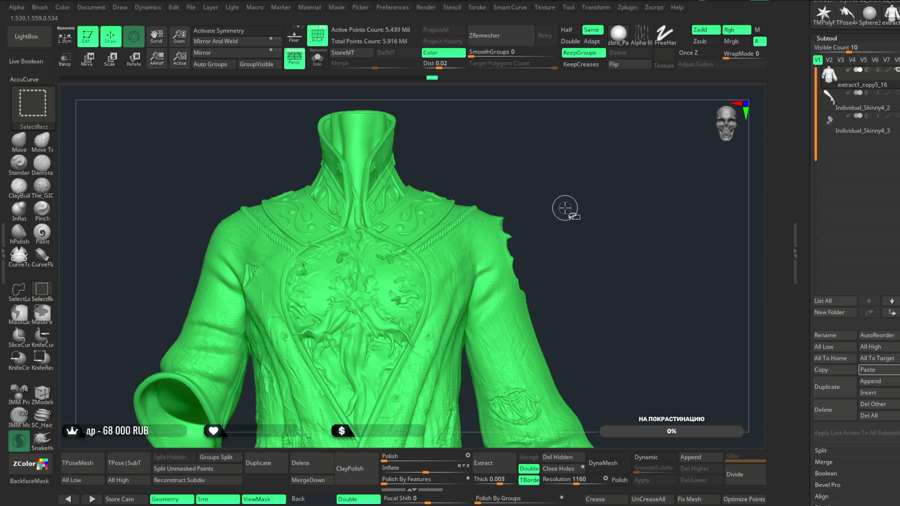
left_click(558, 456)
- Inspect the left shoulder, unhide and frame the whole jacket, and save the project
mouse_move(605, 233)
left_mouse_down()
mouse_move(622, 214)
mouse_move(601, 296)
mouse_move(582, 235)
left_mouse_up()
mouse_move(547, 151)
left_mouse_down("ctrl+shift")
mouse_move(428, 312)
mouse_move(401, 332)
left_mouse_up("ctrl+shift")
mouse_move(591, 216)
left_mouse_down()
mouse_move(609, 225)
mouse_move(544, 188)
mouse_move(564, 194)
mouse_move(548, 227)
mouse_move(572, 364)
mouse_move(622, 147)
mouse_move(691, 148)
mouse_move(621, 201)
mouse_move(605, 225)
mouse_move(619, 175)
mouse_move(620, 187)
left_mouse_up()
key("ctrl+shift")
left_click(621, 206, "ctrl+shift")
mouse_move(653, 88)
left_mouse_down()
mouse_move(518, 140)
mouse_move(569, 136)
mouse_move(466, 371)
left_mouse_up()
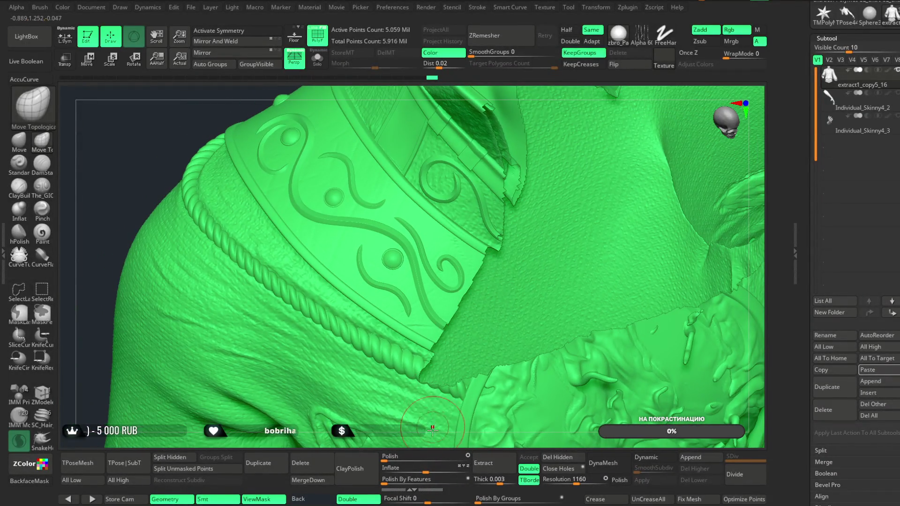
left_click_drag(435, 438, 426, 377)
key("f")
mouse_move(695, 153)
left_mouse_down("shift")
mouse_move(698, 144)
mouse_move(648, 148)
mouse_move(567, 217)
left_mouse_up("shift")
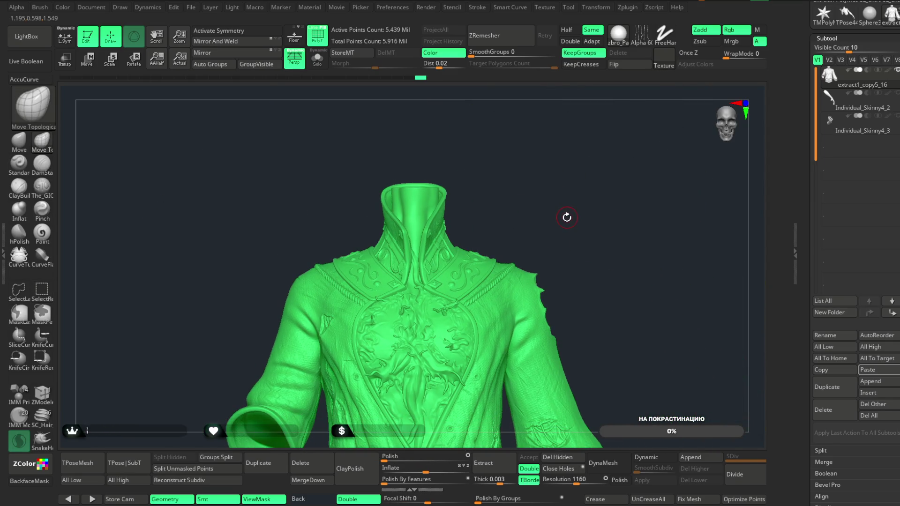
left_click(190, 7)
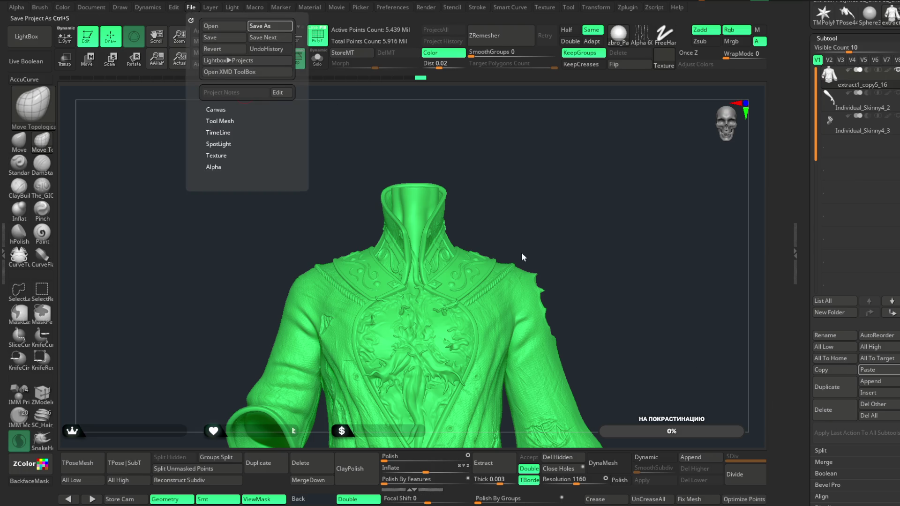
key("ctrl+s")
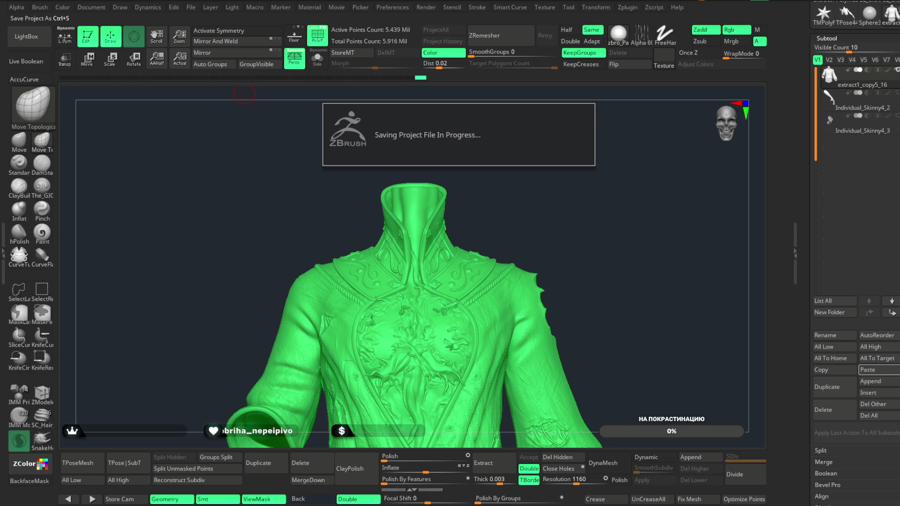
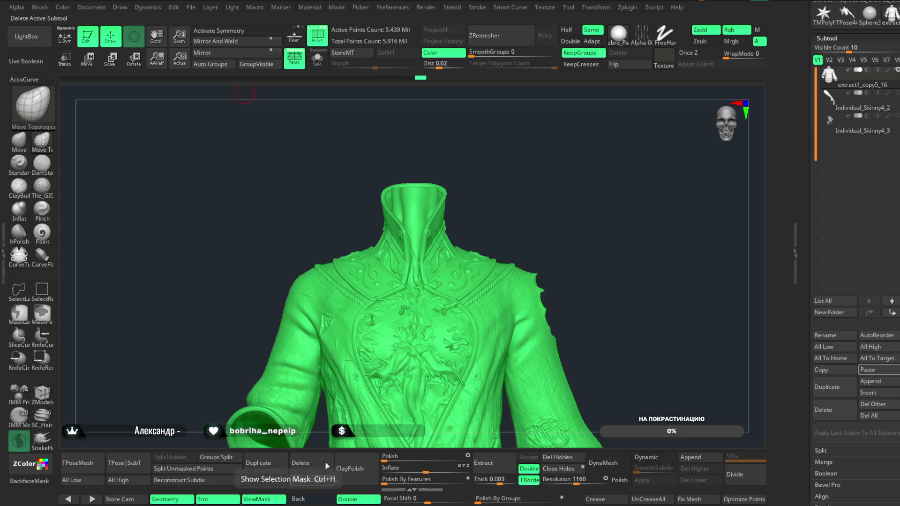
- Compare the head-and-braid and coat models, turning off the coat's polygroup colour display
scroll(865, 80, "up", 5)
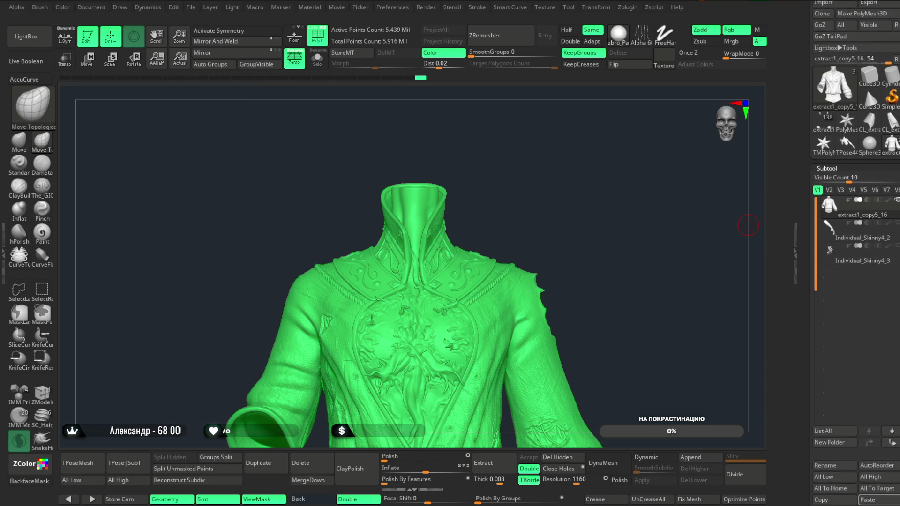
left_click(864, 108)
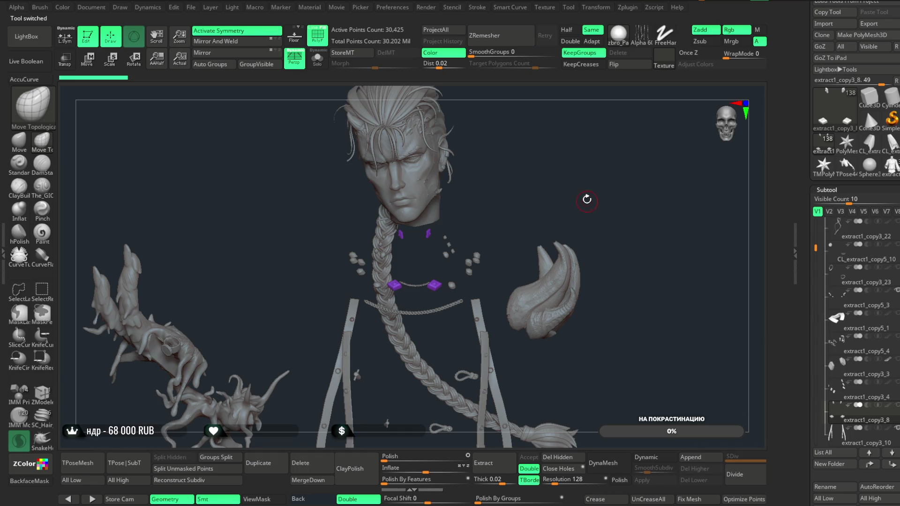
scroll(596, 190, "up", 5)
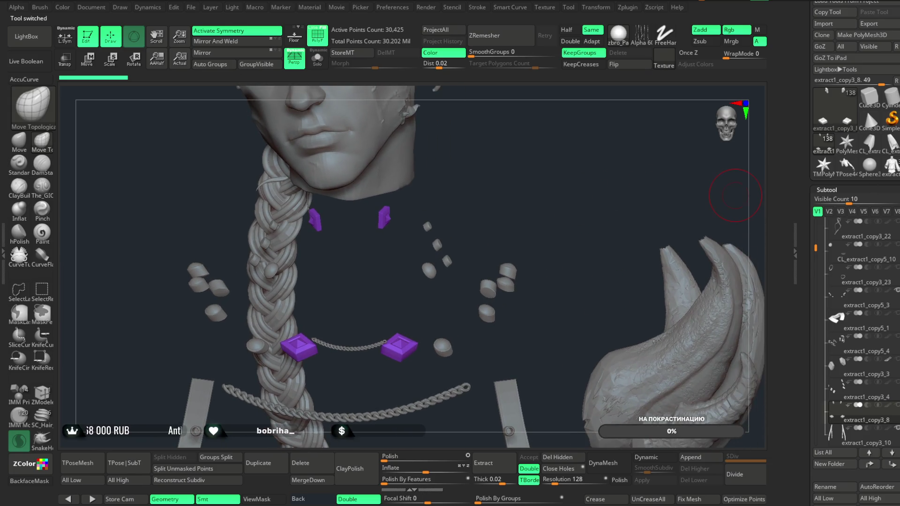
left_click(891, 167)
mouse_move(438, 221)
left_mouse_down()
mouse_move(545, 208)
mouse_move(527, 154)
left_mouse_up()
key("shift+f")
left_click_drag(614, 173, 595, 177)
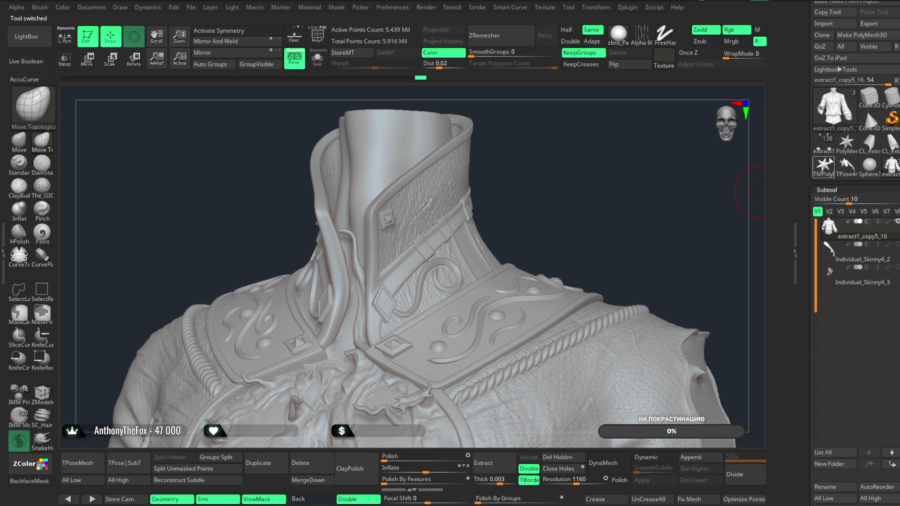
- Transfer the first small clasp pieces beside the braid into the coat's subtools
left_click(823, 149)
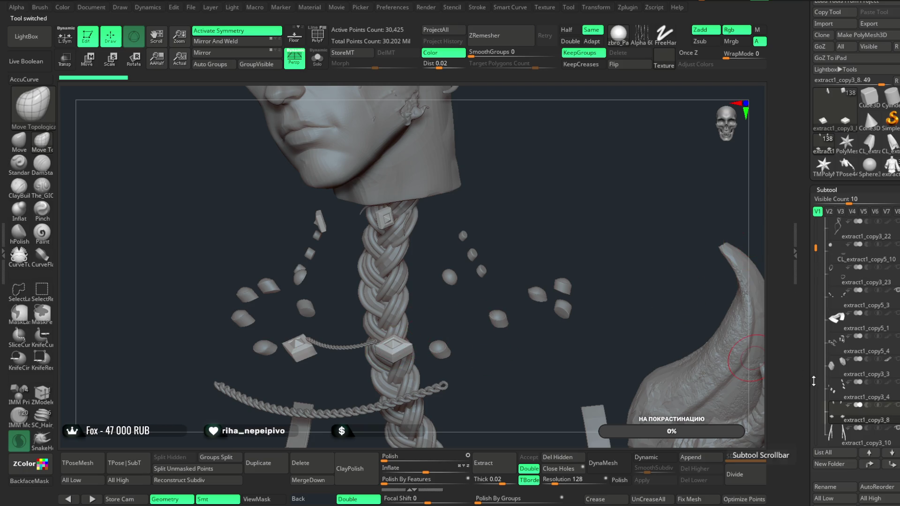
left_click(498, 318, "alt")
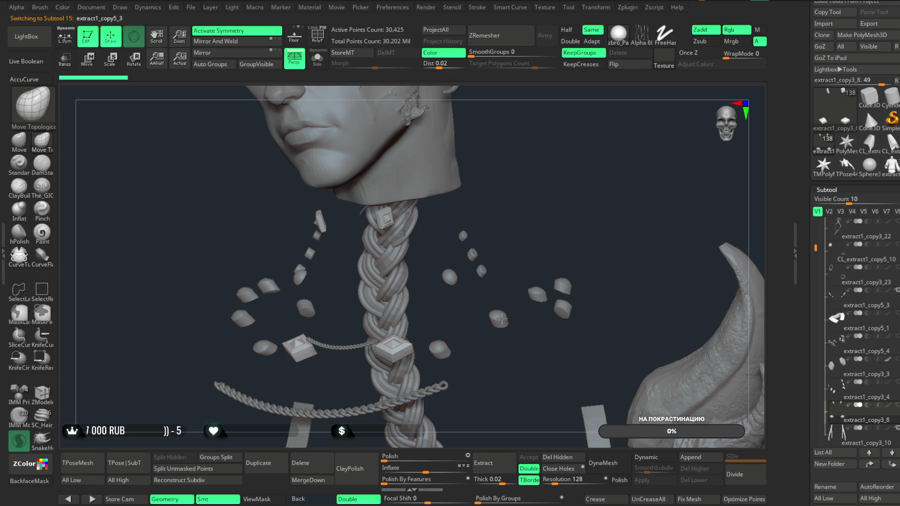
left_click(891, 169)
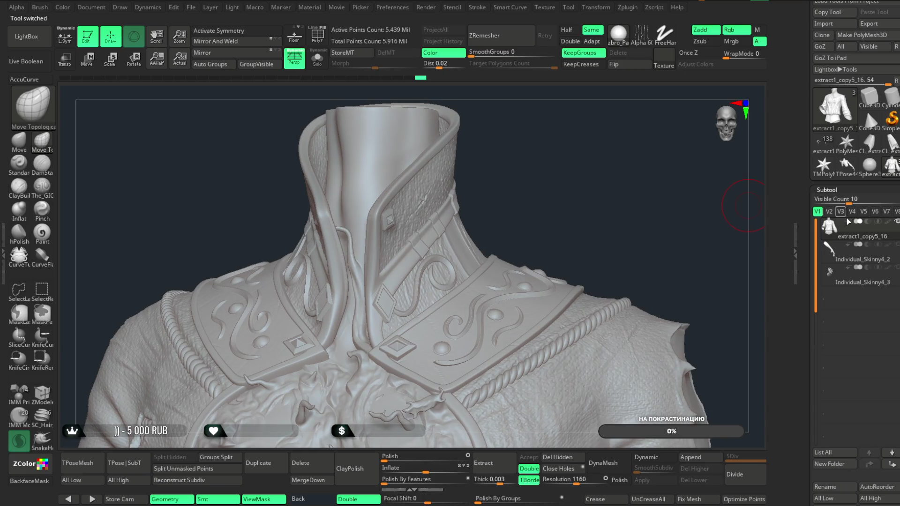
left_click(823, 143)
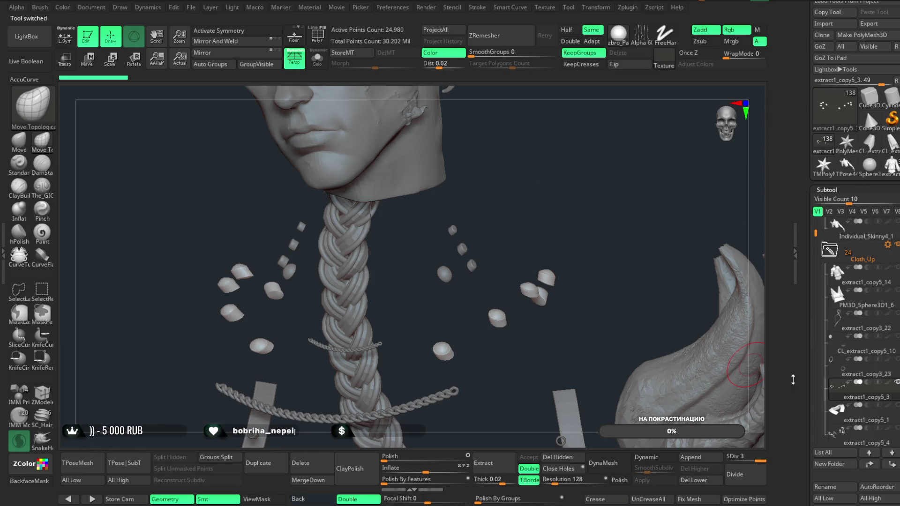
left_click(443, 271, "alt")
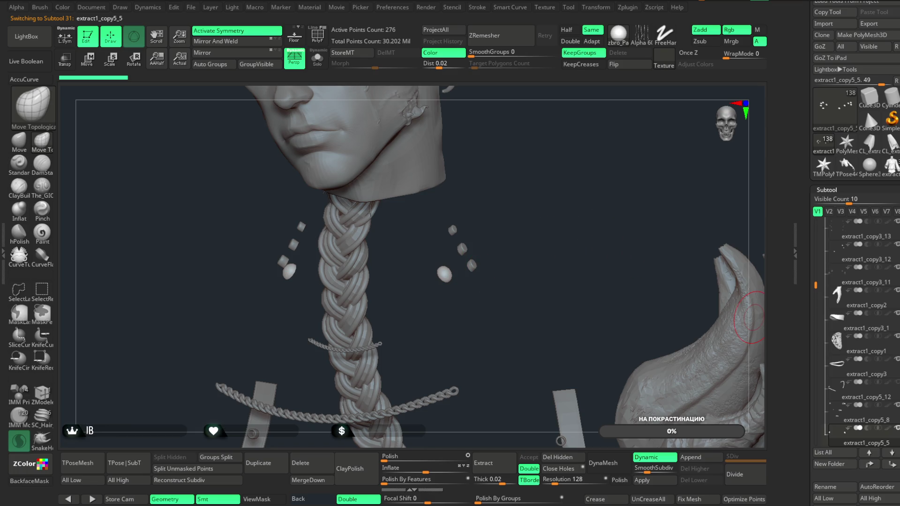
- Move another clasp piece near the neck into the coat model
scroll(834, 378, "down", 5)
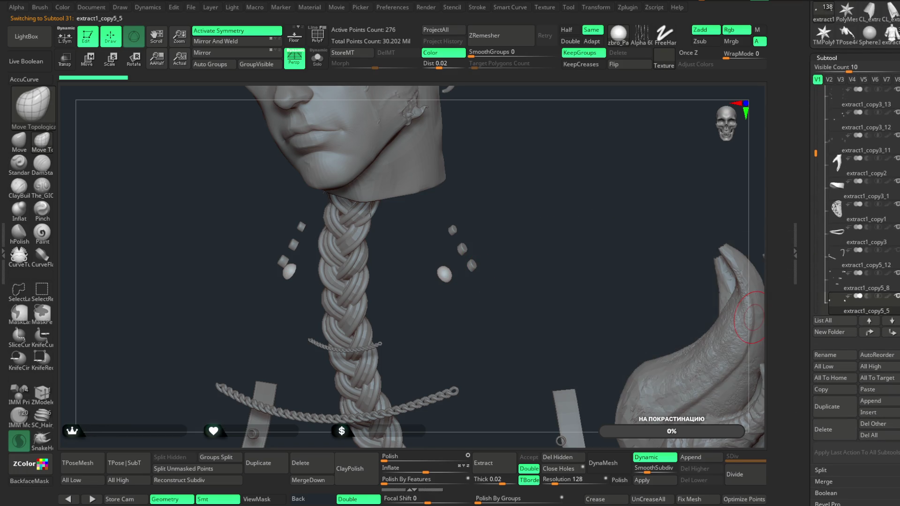
scroll(834, 379, "up", 3)
left_click(890, 120)
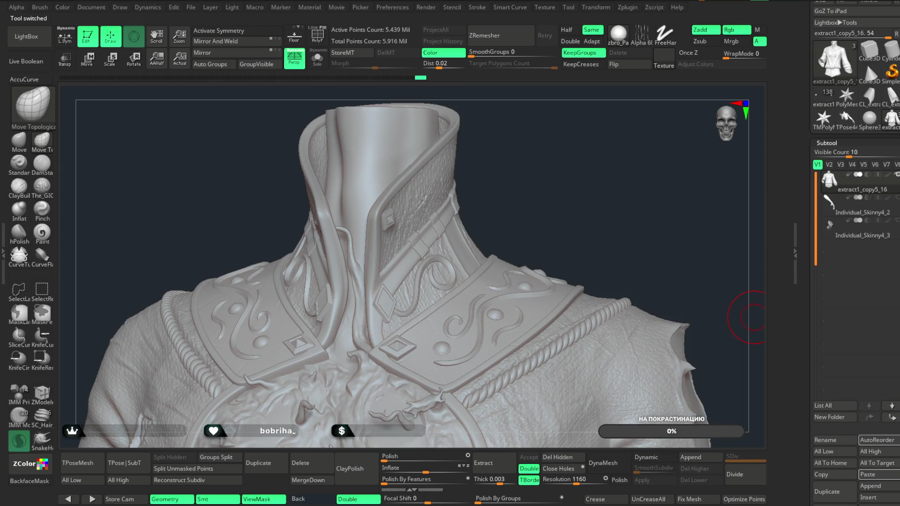
left_click(890, 120)
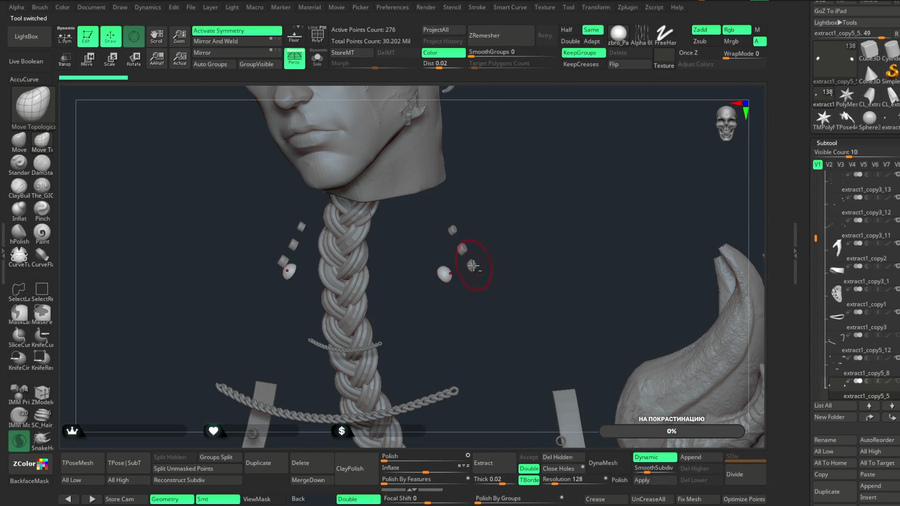
left_click(473, 265, "alt")
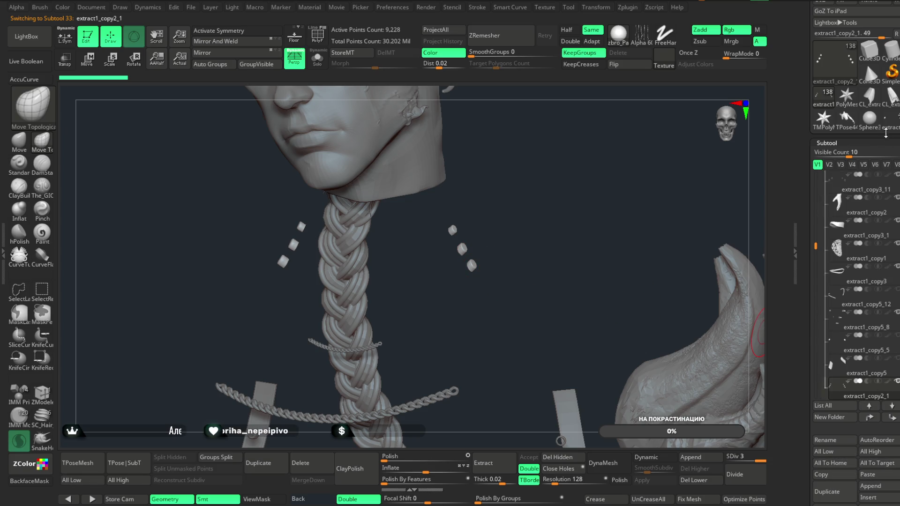
left_click(885, 133)
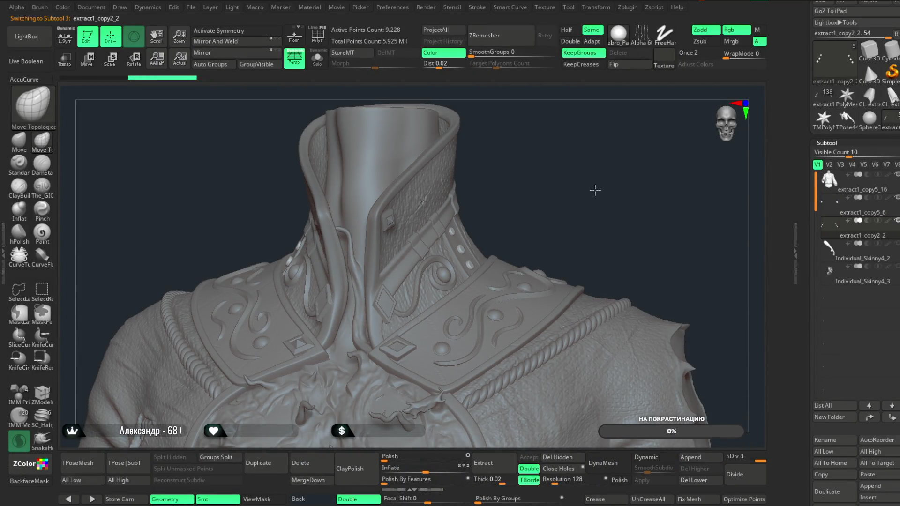
- Select the collar spheres, view them in Solo, and enable BackfaceMask
scroll(594, 184, "up", 5)
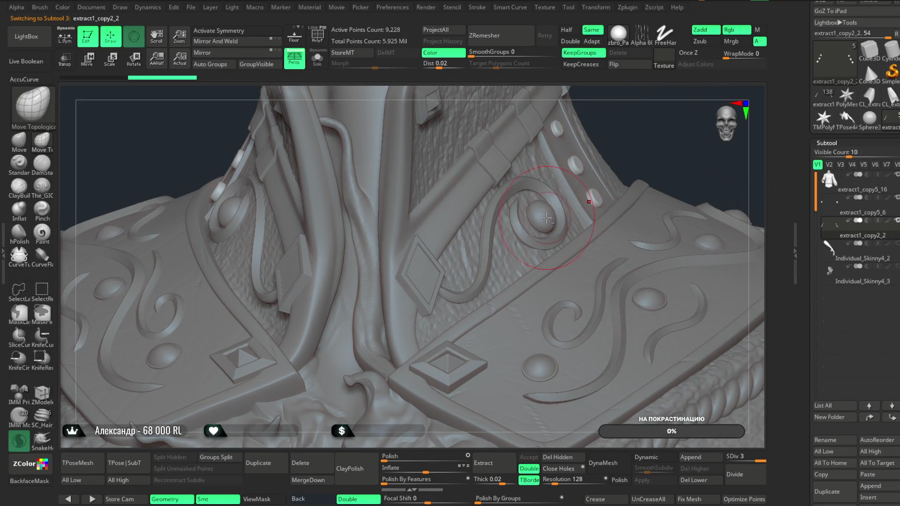
left_click(558, 206, "alt")
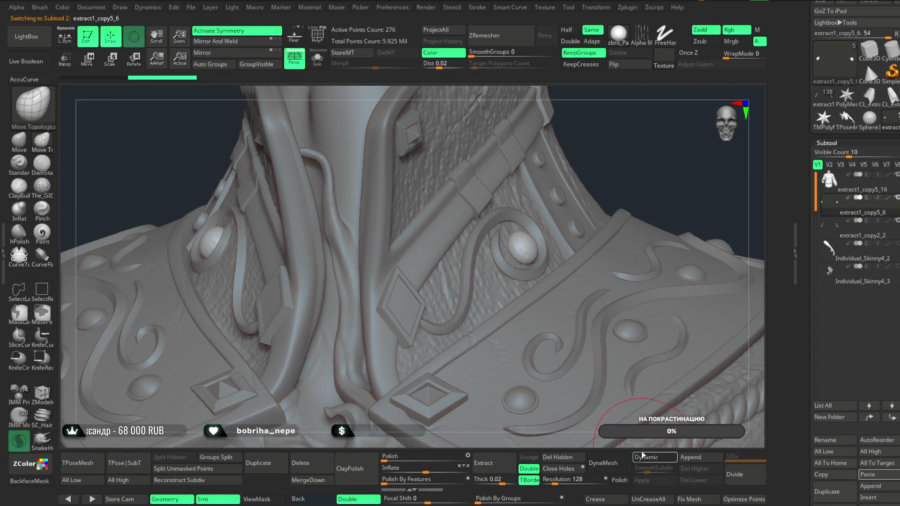
left_click(318, 65)
mouse_move(539, 178)
left_mouse_down()
mouse_move(544, 201)
mouse_move(559, 186)
left_mouse_up()
left_click_drag(621, 172, 538, 220)
left_click(29, 481)
key("space")
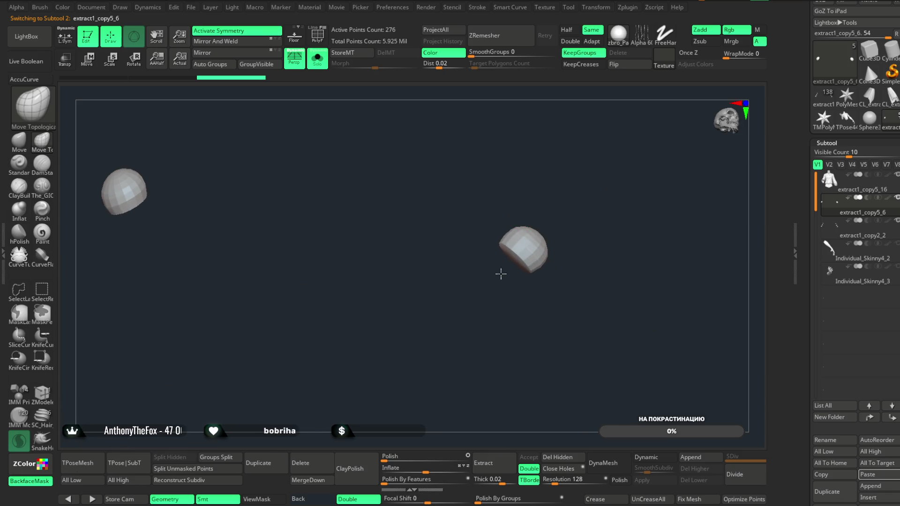
mouse_move(496, 284)
left_mouse_down()
mouse_move(498, 276)
mouse_move(370, 295)
mouse_move(448, 259)
mouse_move(490, 283)
mouse_move(428, 281)
left_mouse_up()
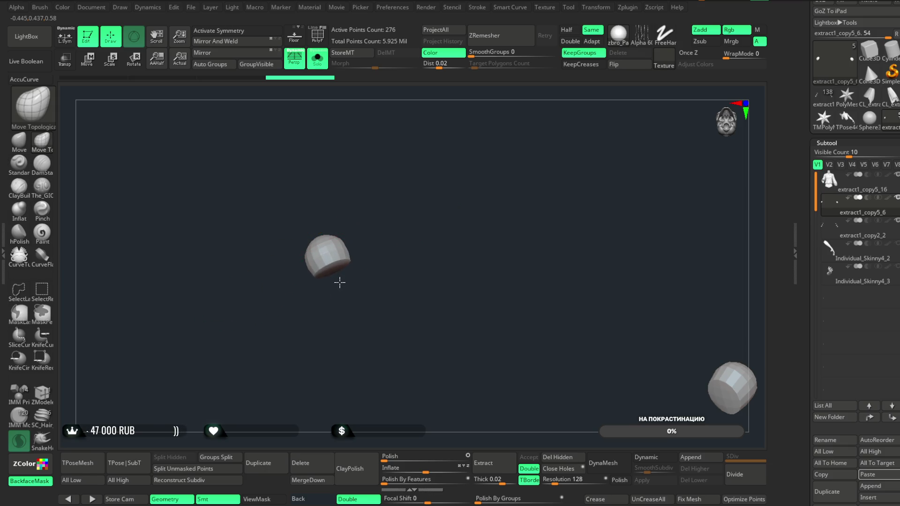
mouse_move(343, 285)
left_mouse_down()
mouse_move(464, 231)
mouse_move(374, 201)
left_mouse_up()
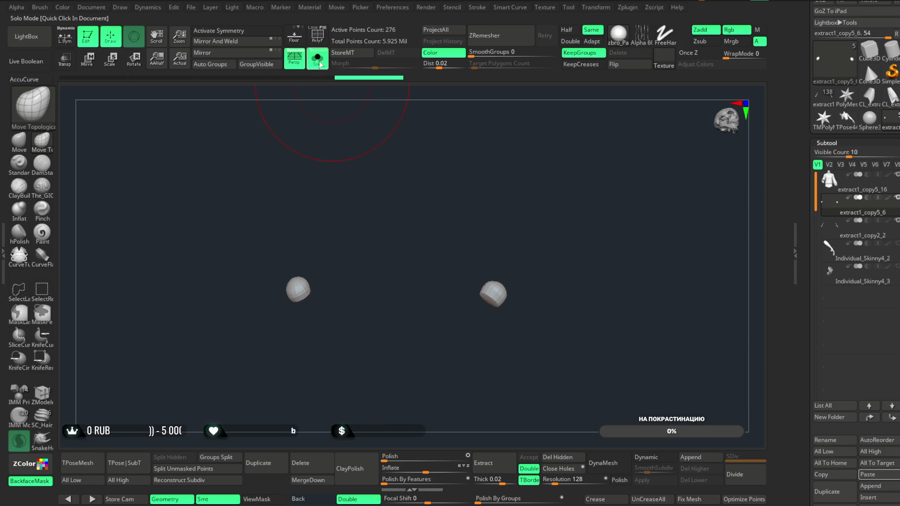
- Turn Solo off and orbit out to see the whole coat around the spheres
left_click(317, 59)
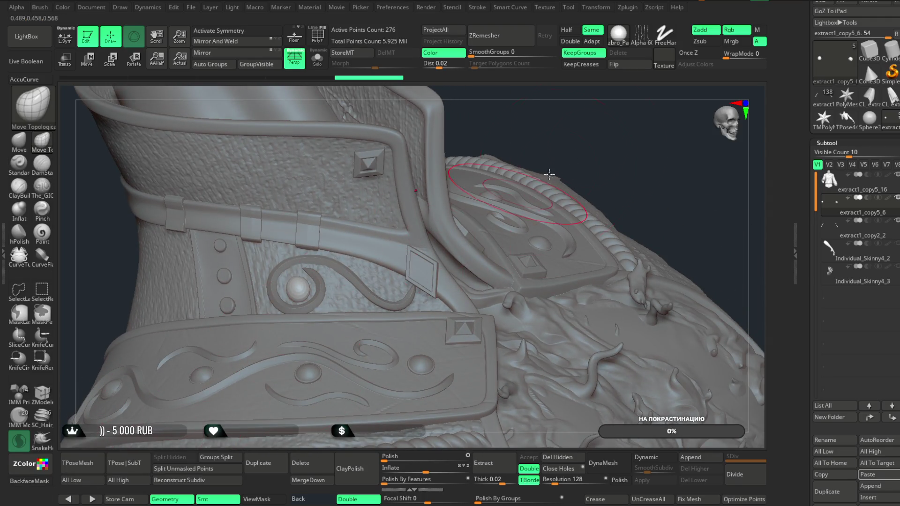
key("space")
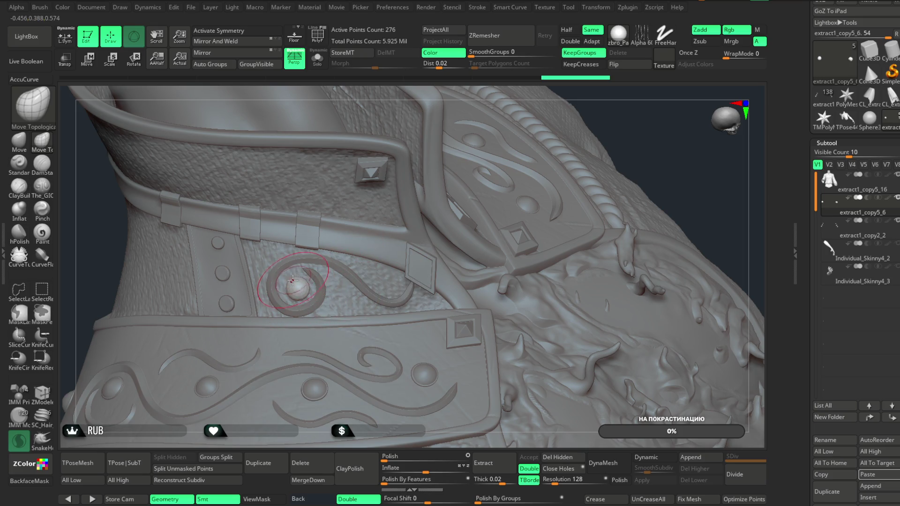
mouse_move(647, 119)
left_mouse_down()
mouse_move(591, 152)
mouse_move(562, 140)
mouse_move(434, 140)
mouse_move(415, 123)
mouse_move(421, 141)
mouse_move(375, 281)
left_mouse_up()
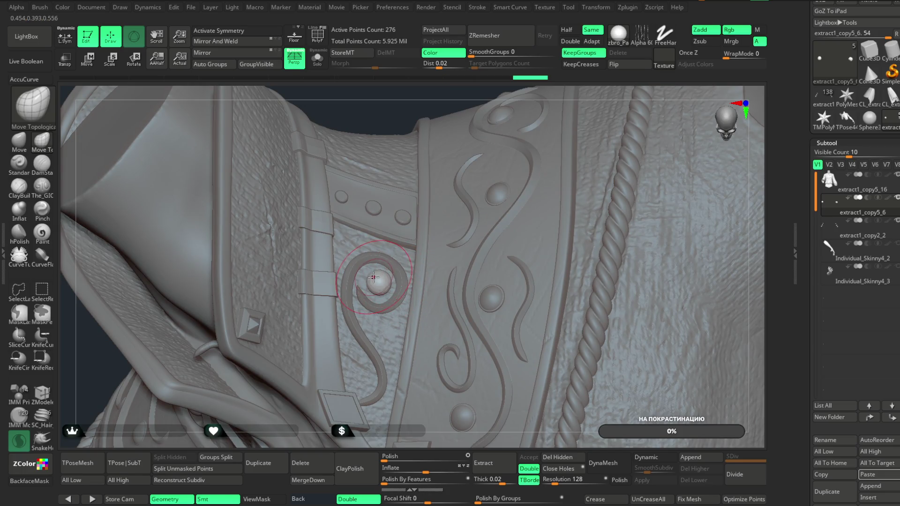
left_click_drag(348, 418, 398, 356, "alt")
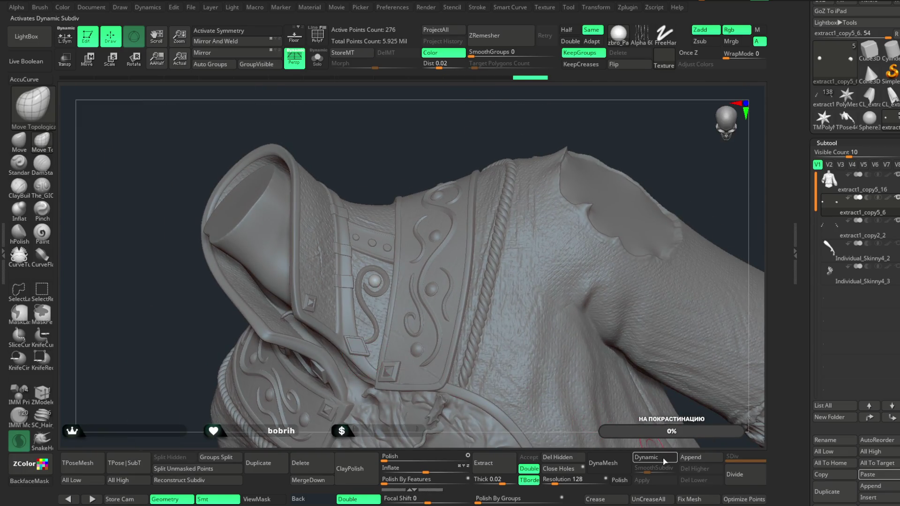
- Divide the collar sphere subtool with Ctrl+D and inspect the collar ornaments
key("ctrl+d")
key("ctrl+d")
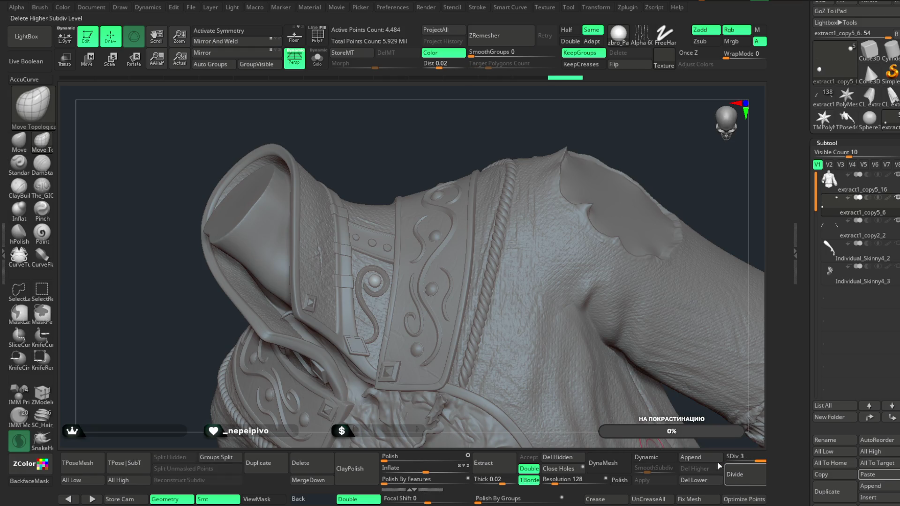
mouse_move(418, 162)
left_mouse_down("alt")
mouse_move(429, 98)
mouse_move(374, 209)
left_mouse_up("alt")
left_click(374, 210, "alt")
mouse_move(482, 101)
left_mouse_down()
mouse_move(483, 47)
mouse_move(505, 130)
left_mouse_up()
- Merge the other clasp piece down into the collar spheres part
left_click(422, 299, "alt")
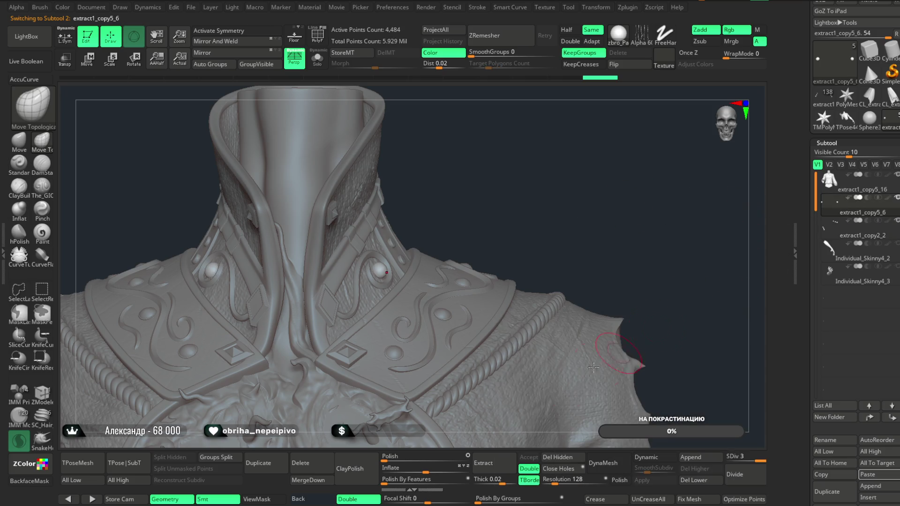
left_click(331, 479)
left_click(292, 494)
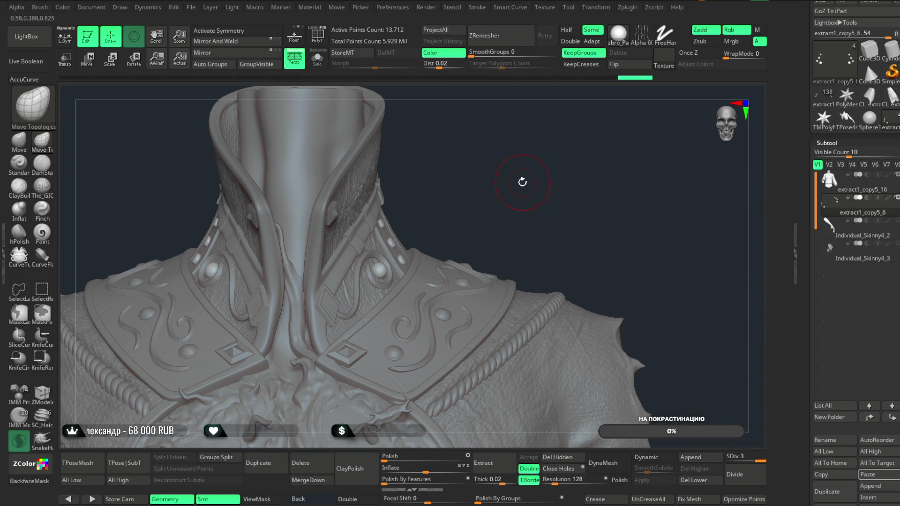
mouse_move(521, 218)
left_mouse_down()
mouse_move(532, 202)
mouse_move(538, 255)
mouse_move(538, 161)
mouse_move(487, 221)
mouse_move(473, 218)
mouse_move(488, 165)
mouse_move(578, 189)
mouse_move(563, 219)
mouse_move(566, 183)
mouse_move(566, 195)
left_mouse_up()
key("space")
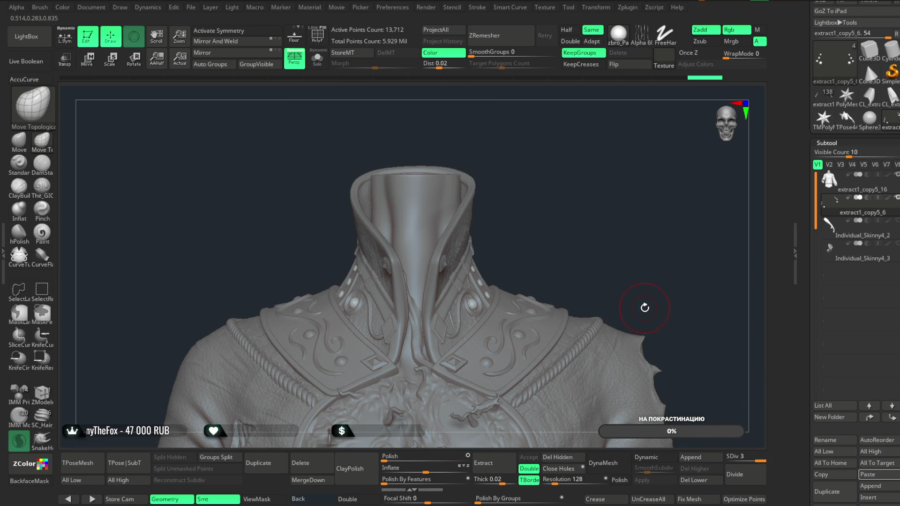
left_click(191, 7)
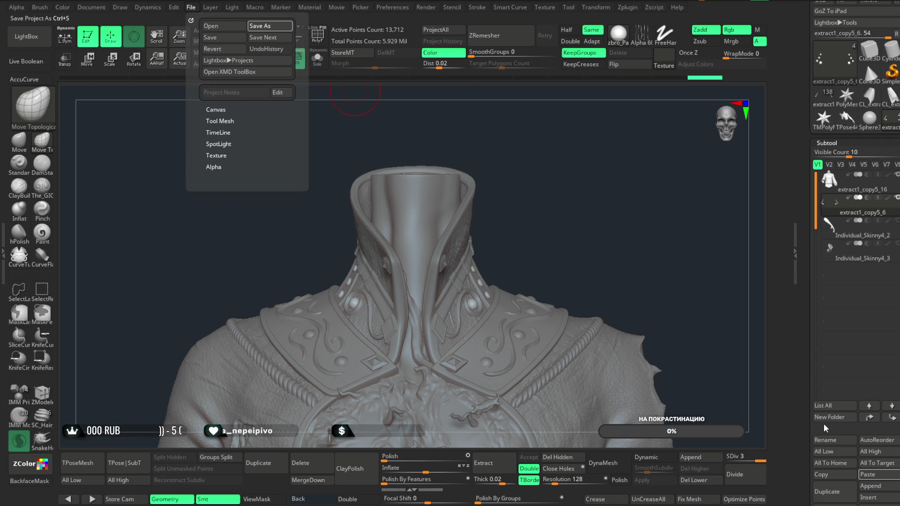
- Save the coat project with Ctrl+S, then load a quick-saved project from LightBox
key("ctrl+s")
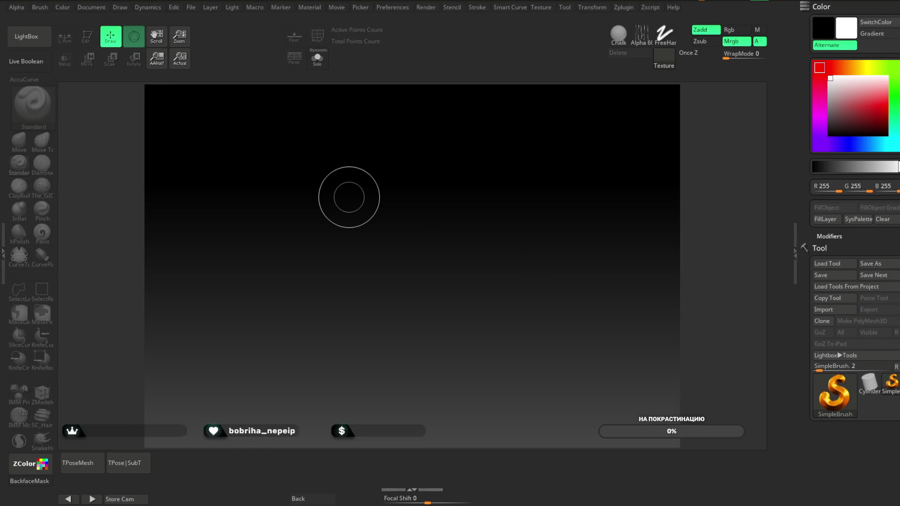
key("comma")
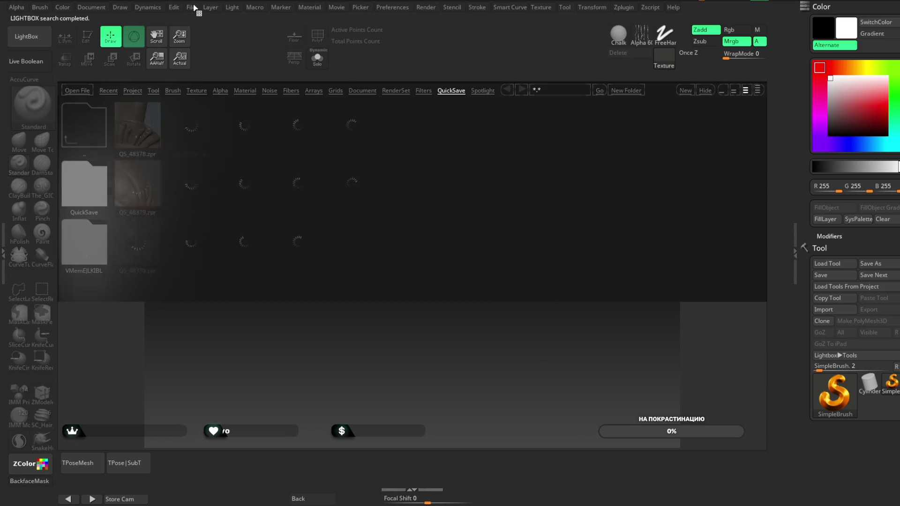
left_click(191, 7)
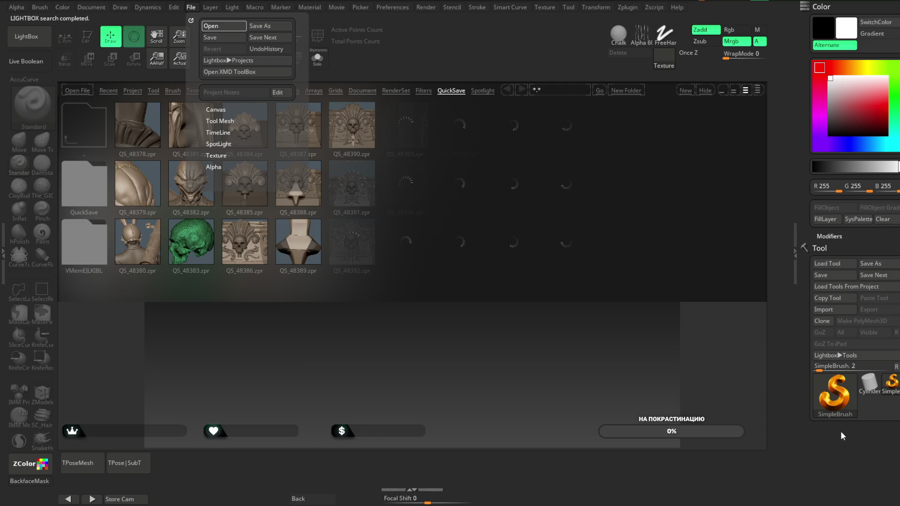
double_click(537, 227)
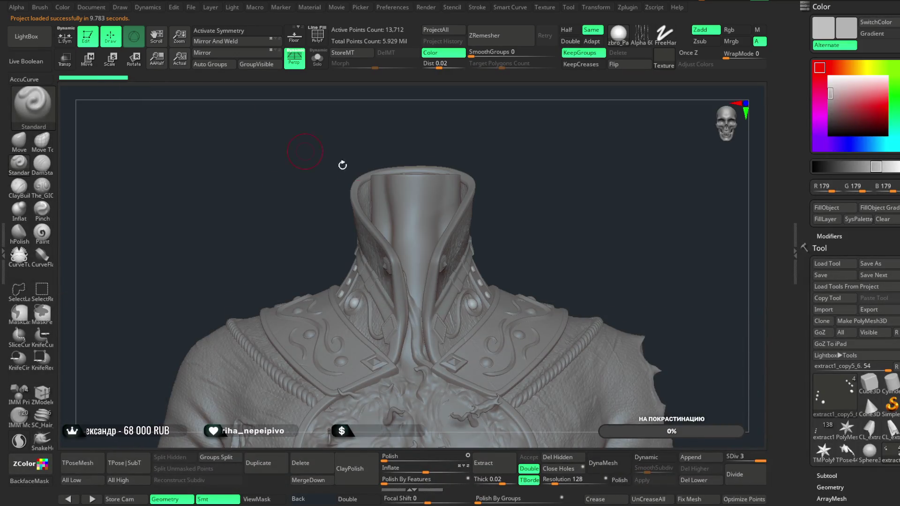
- Merge extract1_copy5_6 down into the coat mesh extract1_copy5_16
left_click_drag(889, 477, 890, 283)
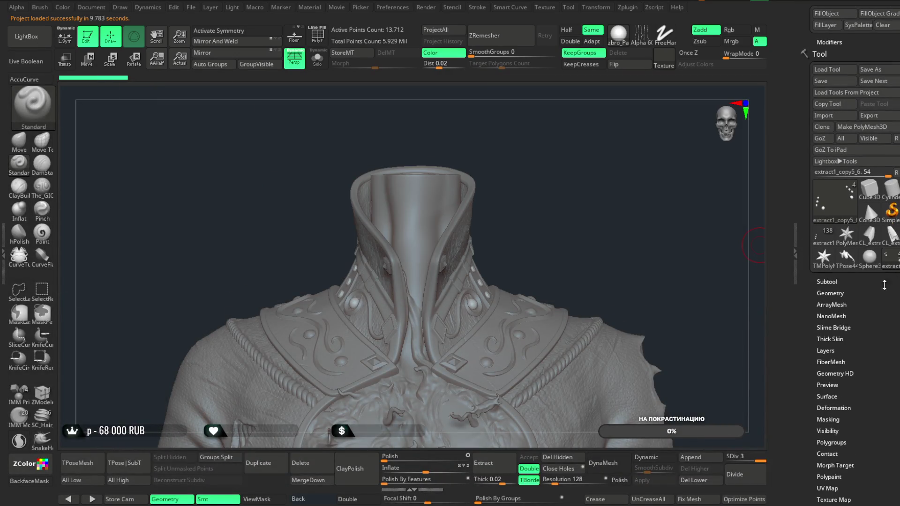
left_click(829, 282)
left_click(858, 47)
left_click(314, 480)
left_click(338, 492)
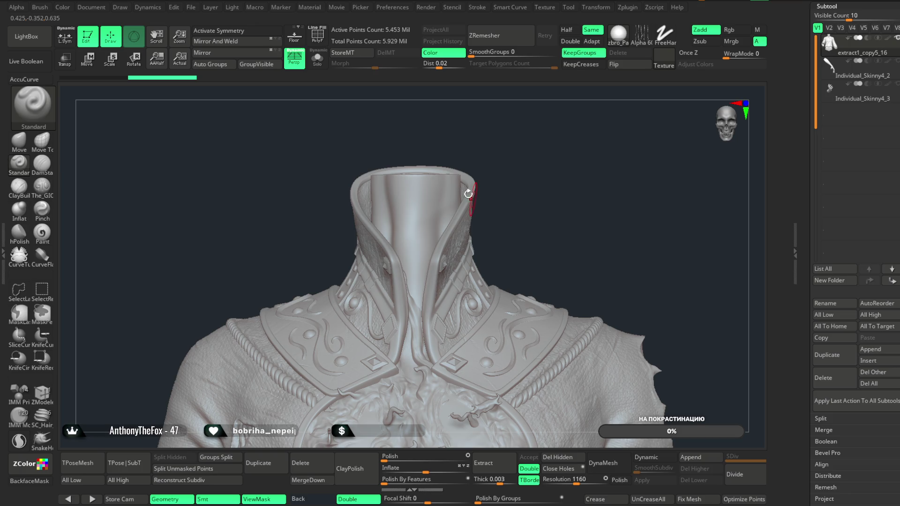
- Try the gizmo's Remesh By Union transform type on the framed coat
left_click(87, 59)
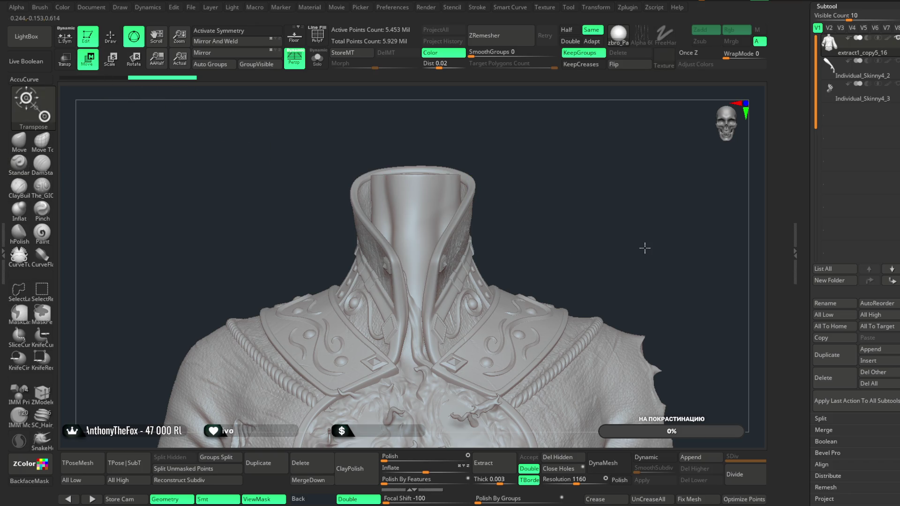
key("f")
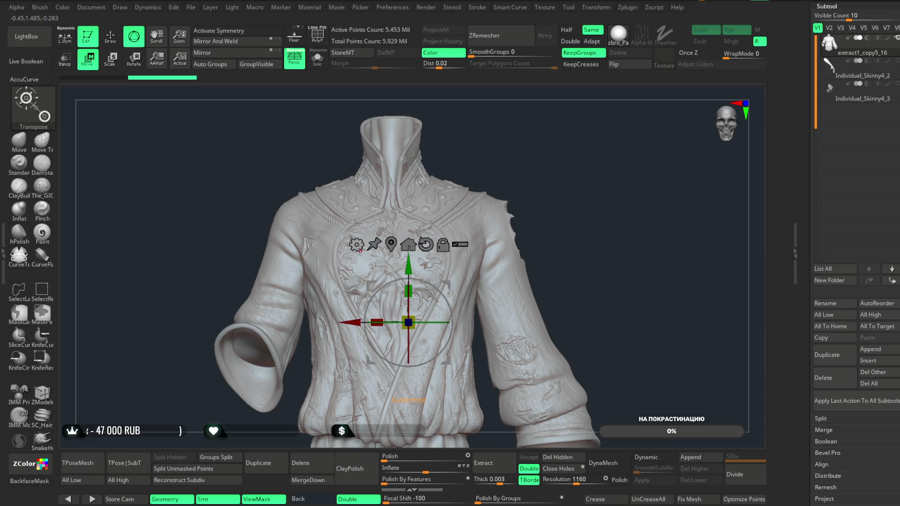
left_click(356, 244)
left_click(570, 313)
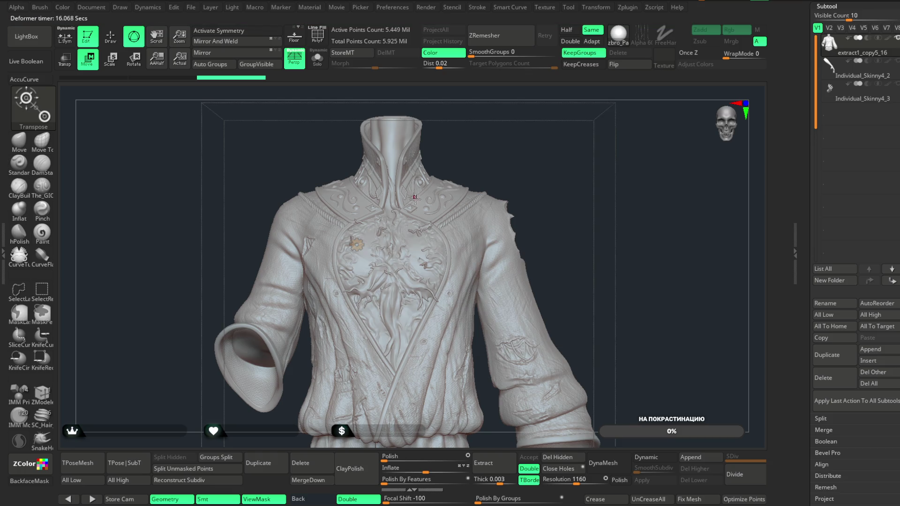
left_click(356, 244)
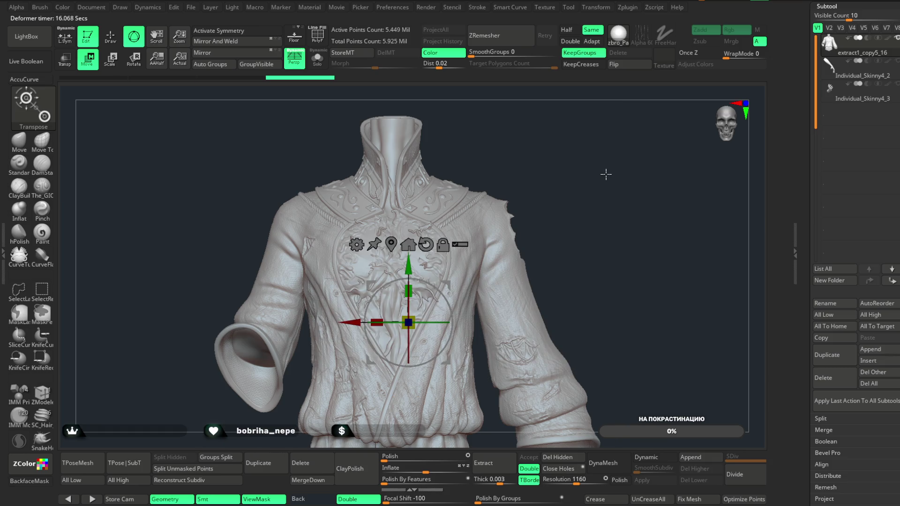
left_click(110, 36)
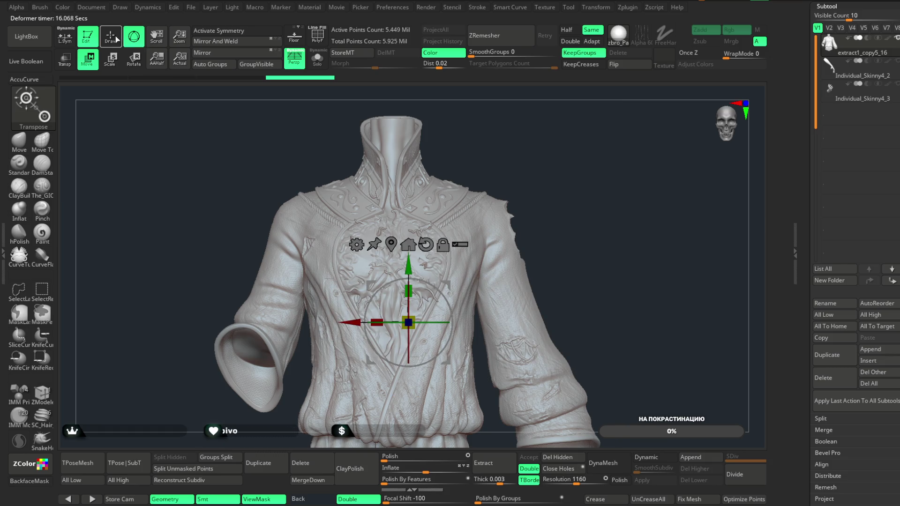
- Unhide all hidden parts of the coat around the collar and chest
mouse_move(350, 124)
left_mouse_down("alt")
mouse_move(556, 204)
mouse_move(560, 231)
mouse_move(590, 170)
mouse_move(633, 172)
mouse_move(421, 145)
left_mouse_up("alt")
mouse_move(494, 105)
left_mouse_down("ctrl+shift")
mouse_move(341, 272)
mouse_move(278, 280)
mouse_move(566, 151)
mouse_move(550, 251)
mouse_move(519, 346)
mouse_move(456, 155)
mouse_move(552, 150)
mouse_move(595, 164)
mouse_move(592, 153)
mouse_move(515, 188)
mouse_move(522, 203)
mouse_move(490, 293)
mouse_move(588, 179)
mouse_move(563, 251)
mouse_move(532, 97)
left_mouse_up("ctrl+shift")
left_click(515, 188, "ctrl+shift")
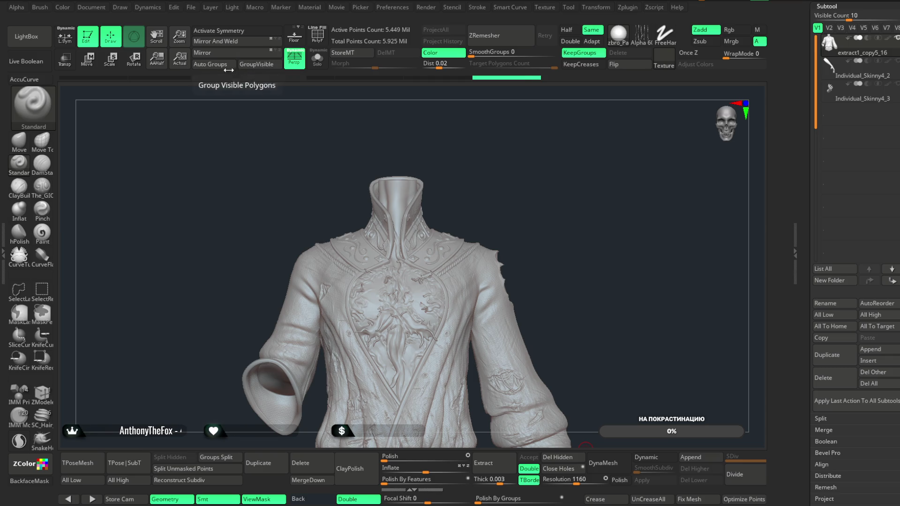
key("ctrl+shift")
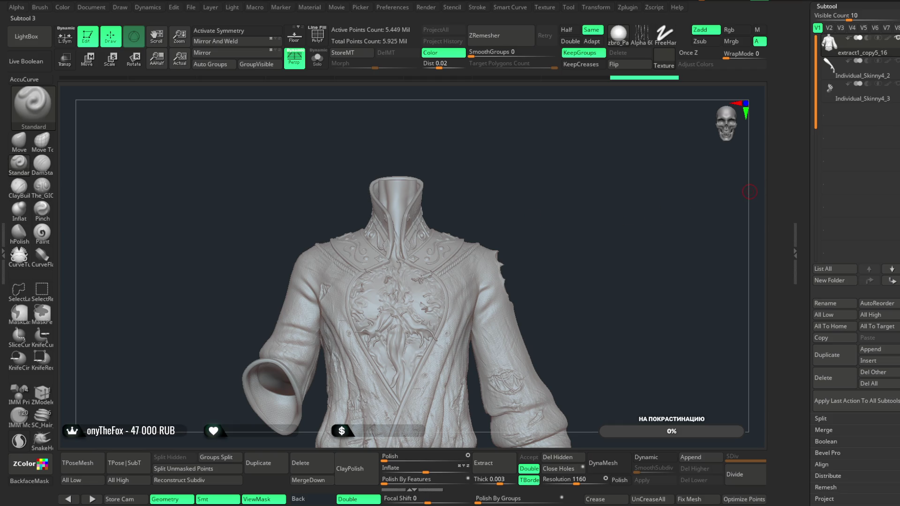
- Switch to the character tool with the head, braid and harness straps
scroll(830, 76, "up", 3)
left_click(830, 75)
scroll(662, 260, "up", 3)
left_click_drag(687, 218, 685, 240)
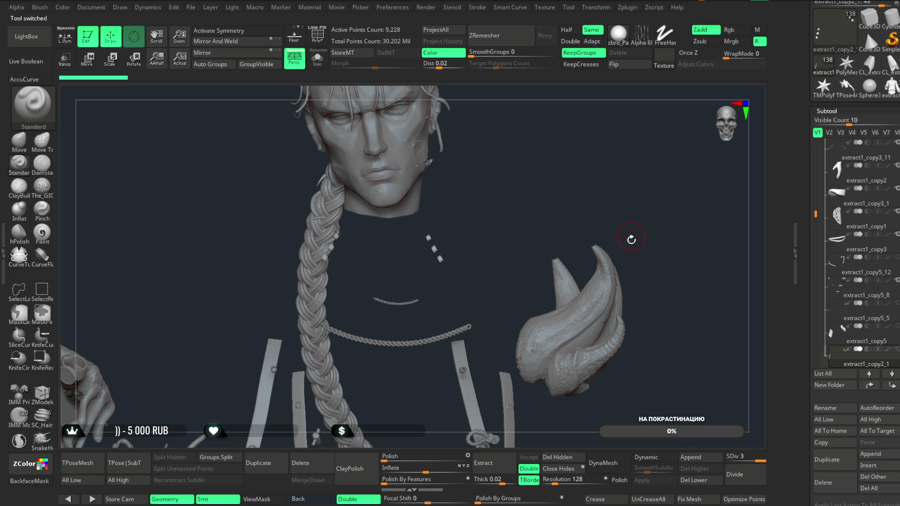
- Select the rope clasp subtool extract1_copy5_8 on the character and copy it
mouse_move(662, 255)
left_mouse_down()
mouse_move(643, 261)
mouse_move(635, 305)
mouse_move(620, 235)
mouse_move(609, 295)
mouse_move(657, 279)
mouse_move(414, 254)
mouse_move(466, 201)
mouse_move(462, 186)
left_mouse_up()
mouse_move(480, 336)
left_mouse_down()
mouse_move(506, 288)
mouse_move(406, 278)
left_mouse_up()
left_click(409, 277, "alt")
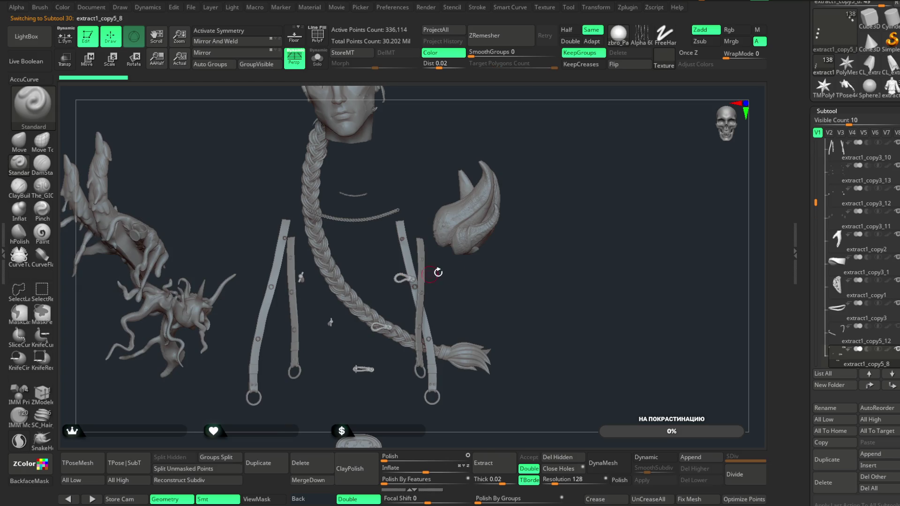
scroll(810, 385, "down", 3)
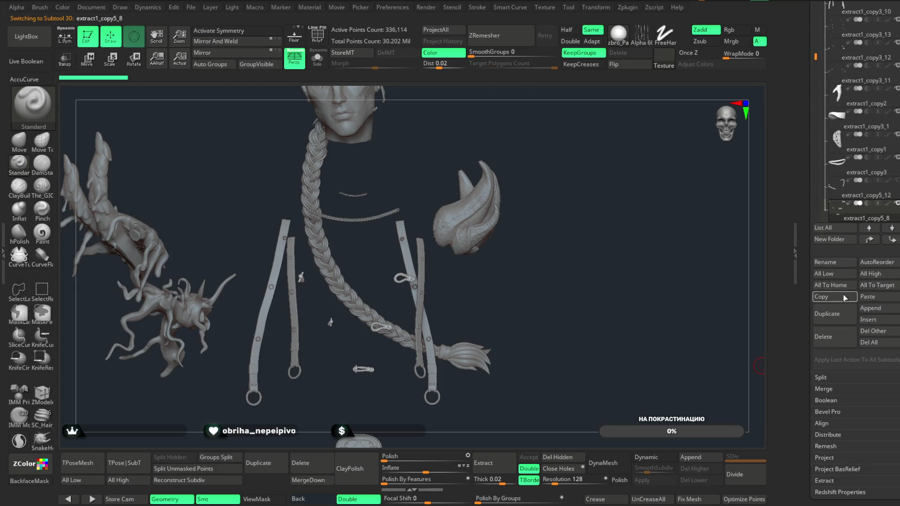
scroll(865, 53, "up", 5)
- Paste the rope clasps into the coat tool extract1_copy5_16 as extract1_copy5_9
left_click(864, 97)
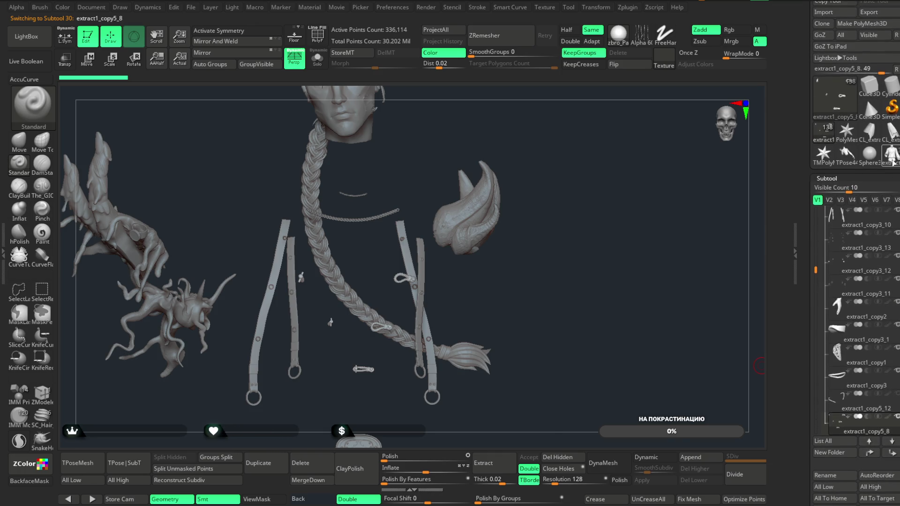
scroll(647, 289, "up", 3)
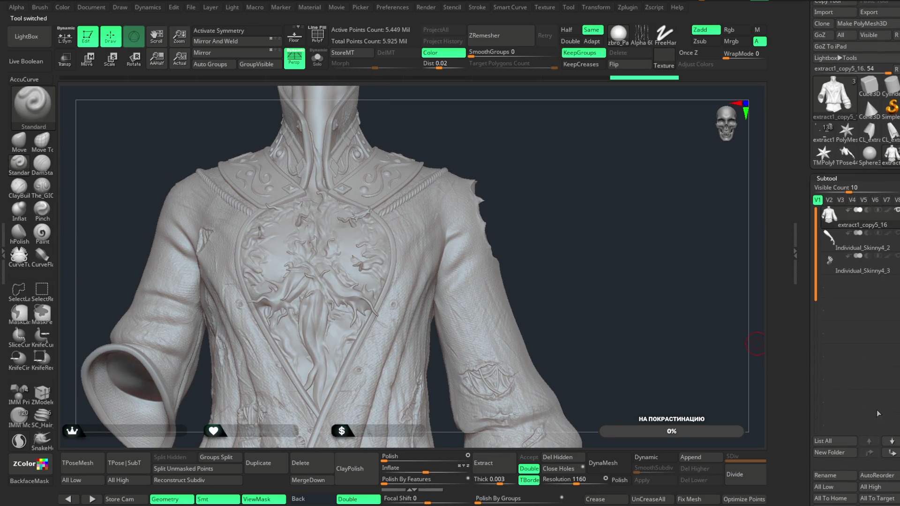
scroll(875, 410, "down", 4)
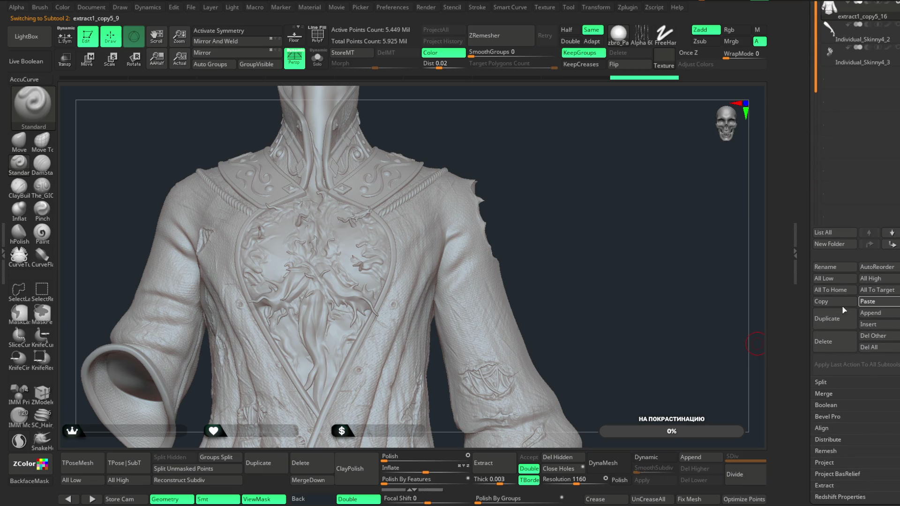
left_click(861, 302)
mouse_move(572, 245)
left_mouse_down()
mouse_move(576, 207)
mouse_move(583, 247)
mouse_move(623, 214)
mouse_move(634, 156)
mouse_move(629, 221)
mouse_move(604, 186)
left_mouse_up()
- Solo the rope clasps and orbit in close to a rope toggle
left_click(317, 58)
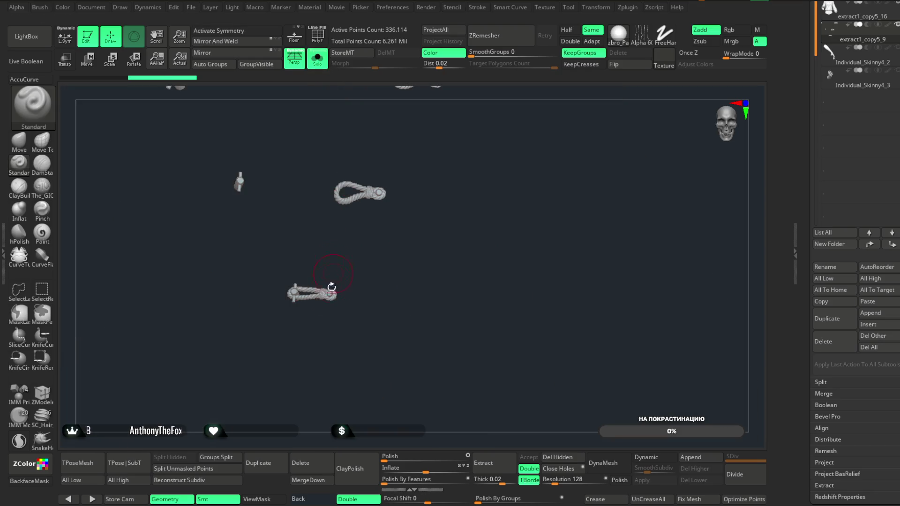
scroll(291, 296, "up", 5)
mouse_move(397, 277)
left_mouse_down()
mouse_move(375, 209)
mouse_move(365, 209)
mouse_move(391, 231)
left_mouse_up()
mouse_move(406, 271)
left_mouse_down()
mouse_move(395, 241)
mouse_move(480, 233)
mouse_move(484, 215)
mouse_move(474, 235)
left_mouse_up()
scroll(470, 203, "up", 10)
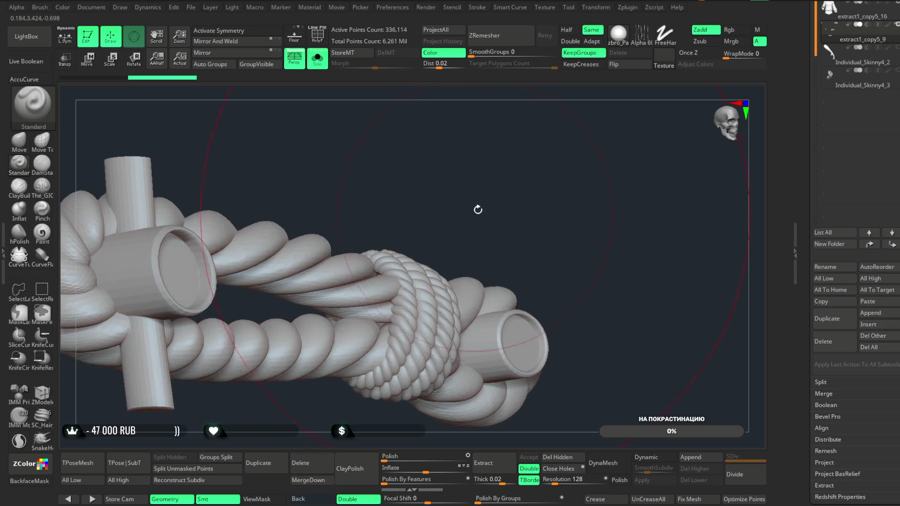
mouse_move(461, 215)
left_mouse_down()
mouse_move(464, 184)
mouse_move(442, 221)
left_mouse_up()
- Select the Move Topological brush (BMT) and enable BackfaceMask
key("space")
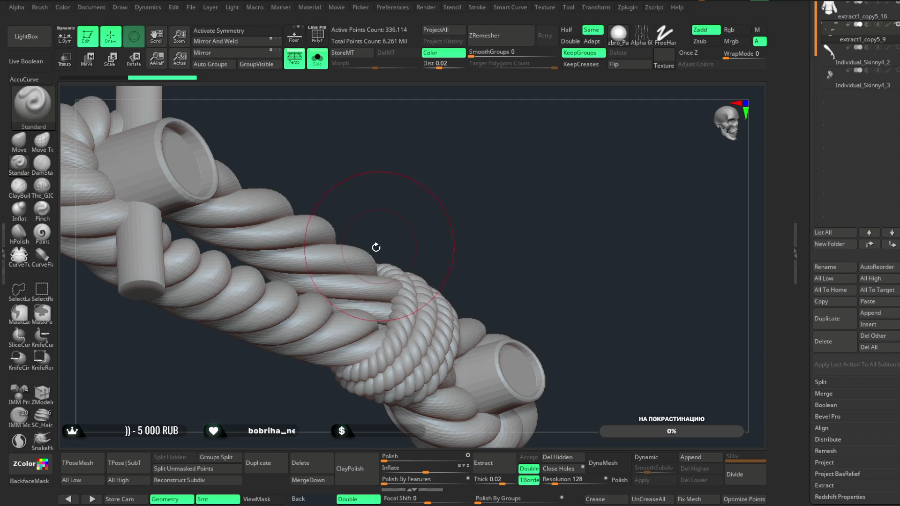
key("b")
key("m")
key("t")
left_click(46, 485)
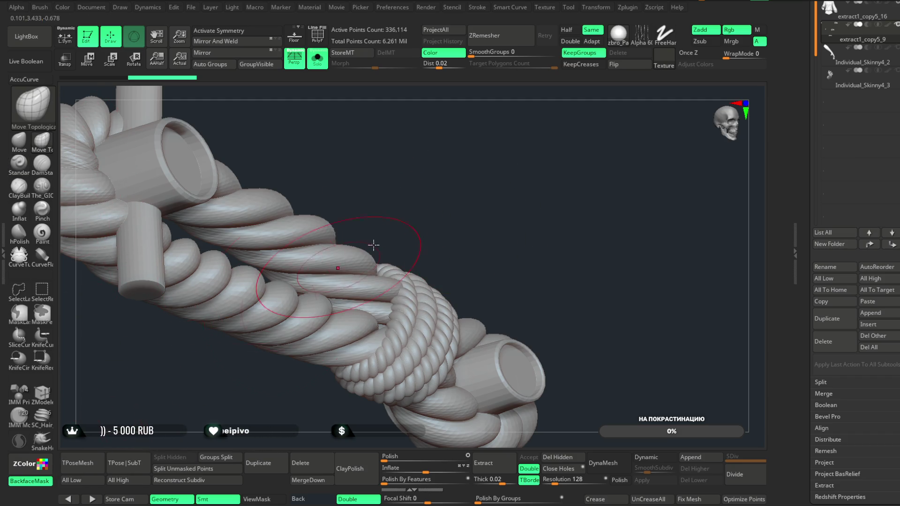
- Hide everything except a single rope ring and turn it face-on
scroll(506, 215, "up", 5)
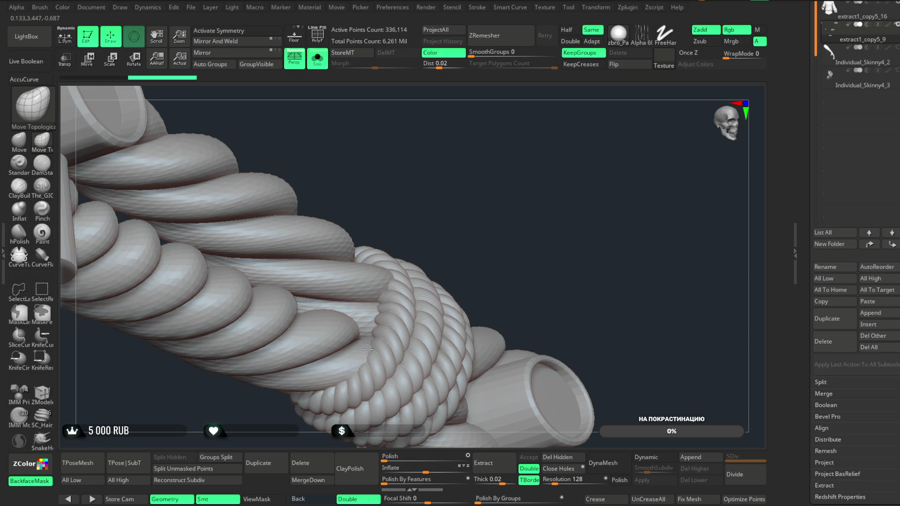
mouse_move(468, 207)
left_mouse_down()
mouse_move(477, 196)
mouse_move(359, 271)
left_mouse_up()
mouse_move(363, 300)
right_mouse_down()
mouse_move(412, 226)
mouse_move(352, 211)
right_mouse_up()
left_click(406, 251, "ctrl+shift")
mouse_move(405, 251)
right_mouse_down()
mouse_move(483, 190)
mouse_move(393, 268)
right_mouse_up()
mouse_move(468, 261)
right_mouse_down()
mouse_move(408, 295)
mouse_move(397, 325)
right_mouse_up()
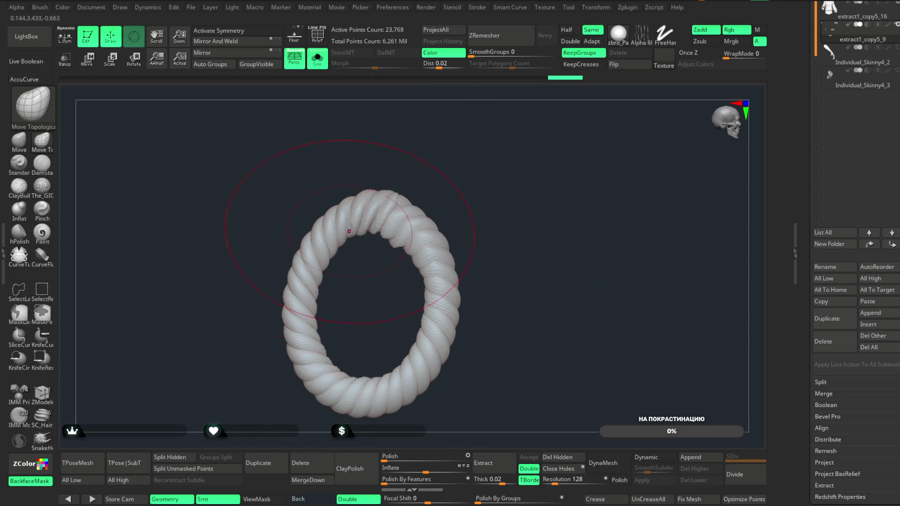
- Unhide the rope knot, then isolate one rope ring and tilt it
key("ctrl+shift")
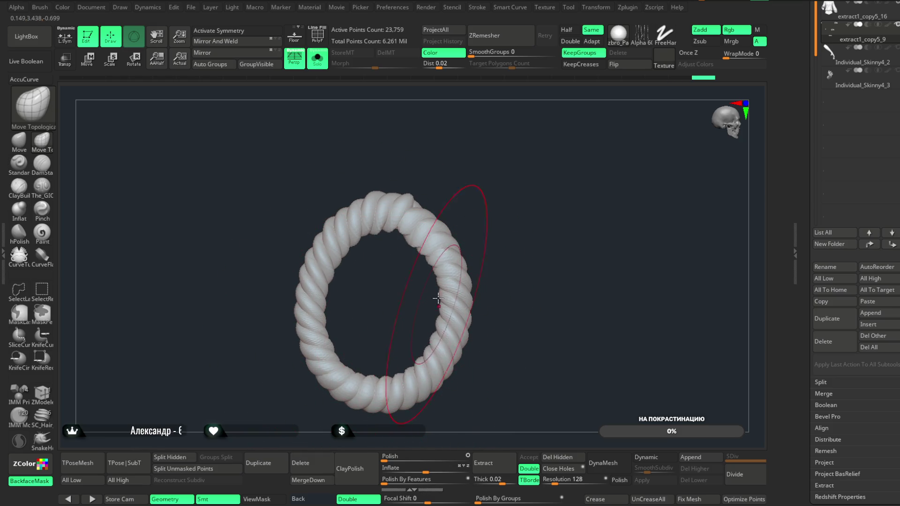
key("ctrl+shift")
left_click(491, 208, "ctrl+shift")
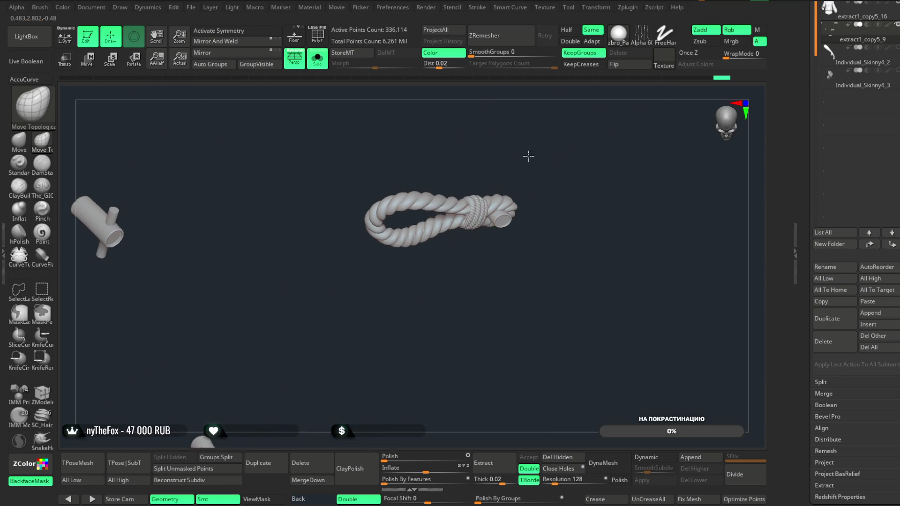
right_click_drag(511, 354, 501, 345)
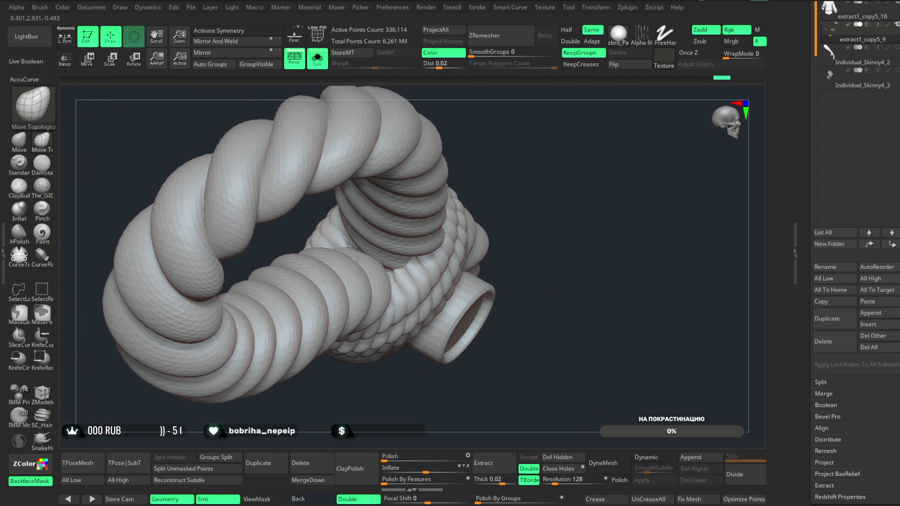
left_click(433, 234, "ctrl+shift")
mouse_move(433, 234)
right_mouse_down()
mouse_move(492, 161)
mouse_move(471, 190)
right_mouse_up()
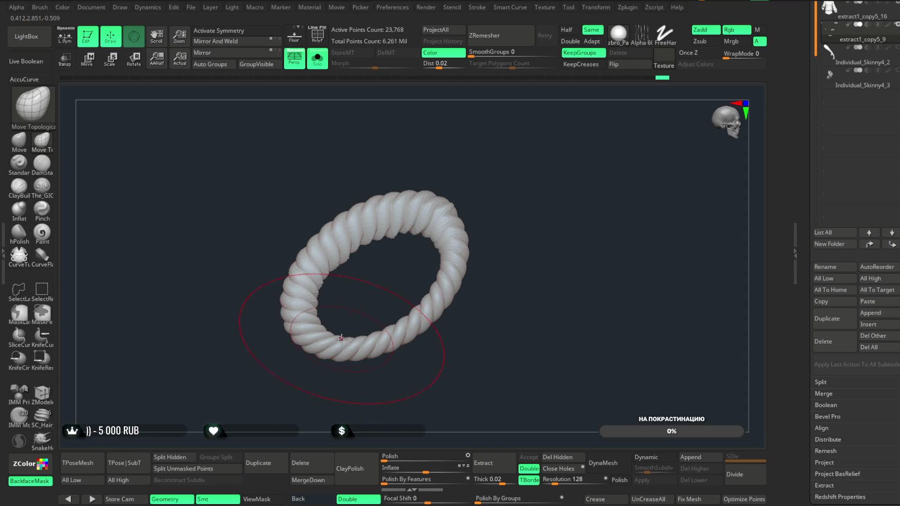
- Reveal the full rope and isolate other rings from new angles
left_click(430, 263, "ctrl+shift")
mouse_move(430, 263)
right_mouse_down()
mouse_move(495, 121)
mouse_move(468, 187)
right_mouse_up()
left_click(454, 218, "ctrl+shift")
mouse_move(454, 218)
right_mouse_down()
mouse_move(498, 104)
mouse_move(397, 212)
right_mouse_up()
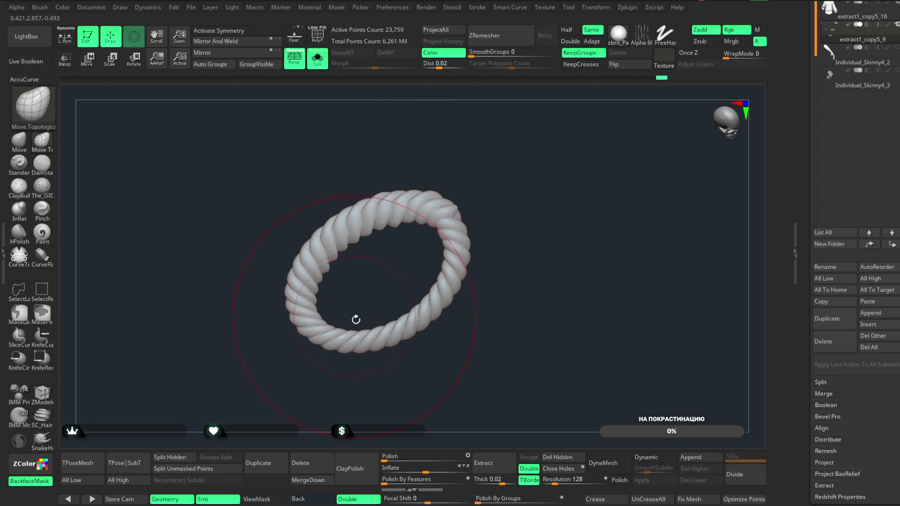
left_click(438, 239, "ctrl+shift")
mouse_move(466, 162)
right_mouse_down()
mouse_move(469, 197)
mouse_move(428, 221)
right_mouse_up()
left_click(428, 221, "ctrl+shift")
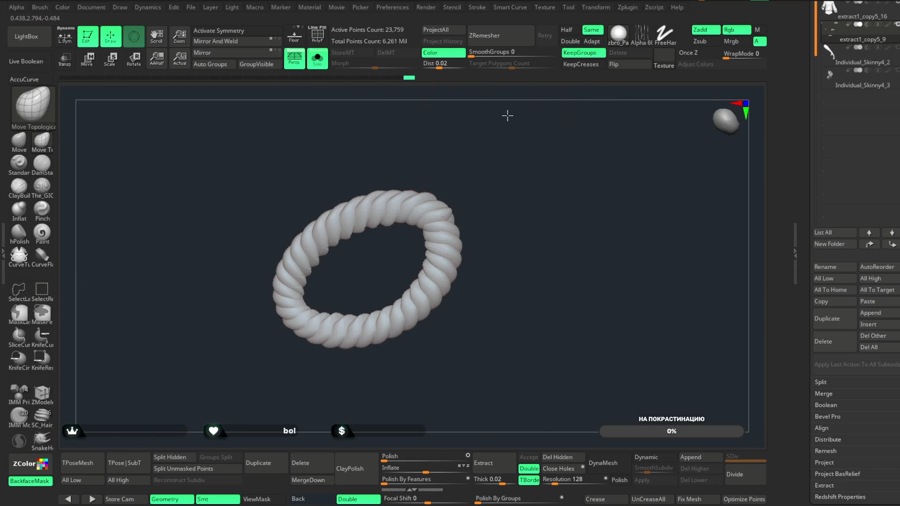
- Isolate one more ring, then unhide the whole rope knot and frame it
left_click(546, 139, "ctrl+shift")
mouse_move(546, 139)
right_mouse_down()
mouse_move(546, 125)
mouse_move(539, 185)
mouse_move(515, 135)
mouse_move(446, 260)
right_mouse_up()
left_click(539, 185, "ctrl+shift")
left_click(538, 171, "ctrl+shift")
mouse_move(538, 171)
right_mouse_down()
mouse_move(569, 155)
mouse_move(606, 155)
mouse_move(534, 125)
mouse_move(581, 209)
mouse_move(580, 267)
mouse_move(546, 259)
mouse_move(542, 201)
mouse_move(544, 218)
right_mouse_up()
mouse_move(562, 250)
right_mouse_down("ctrl")
mouse_move(577, 197)
mouse_move(519, 197)
mouse_move(576, 242)
mouse_move(550, 217)
right_mouse_up("ctrl")
- Frame the rope and isolate the small ring, orbiting around it
key("f")
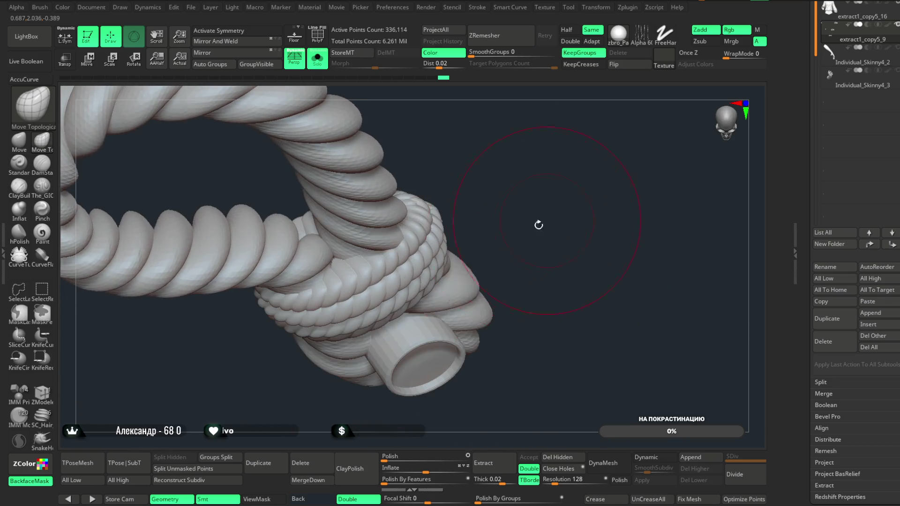
left_click(424, 283, "alt")
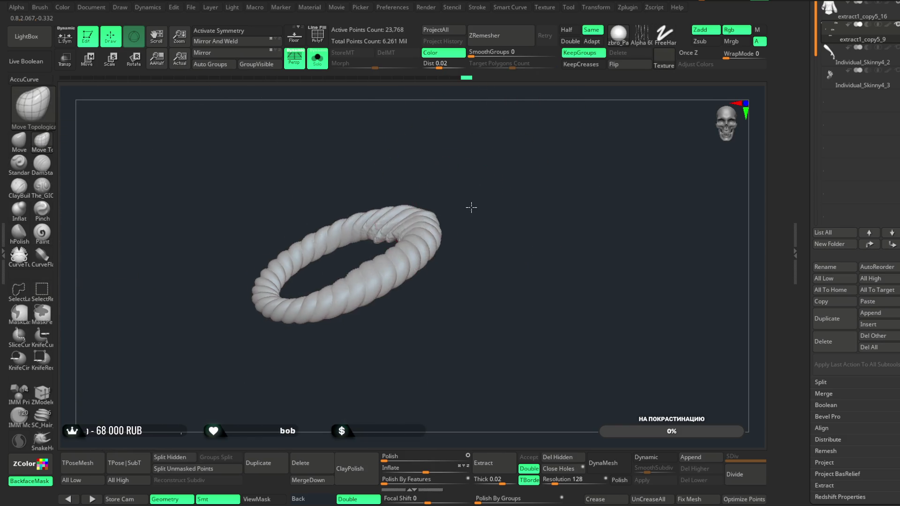
right_click_drag(471, 207, 373, 299)
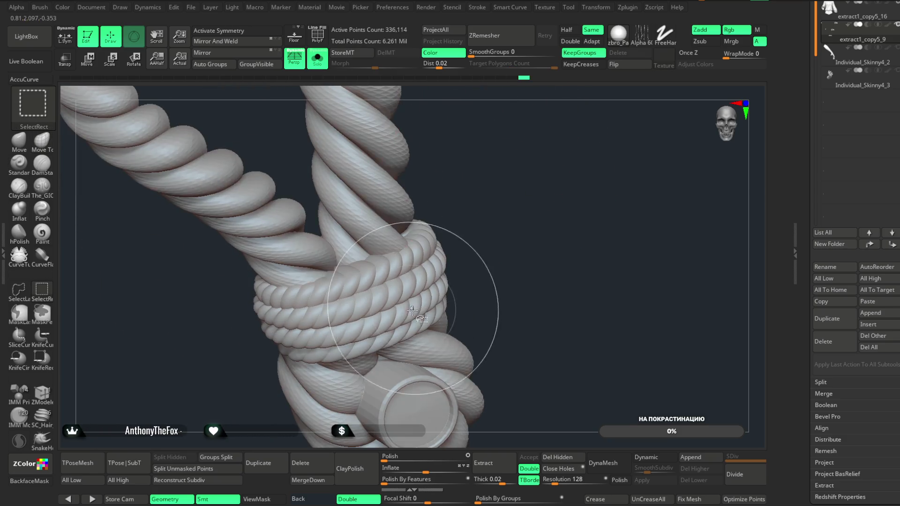
left_click_drag(461, 215, 370, 257)
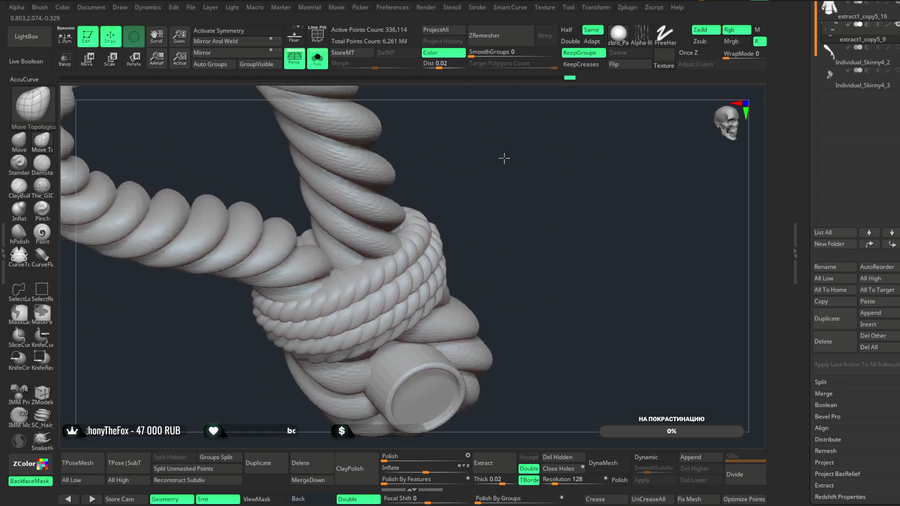
left_click_drag(483, 221, 309, 311)
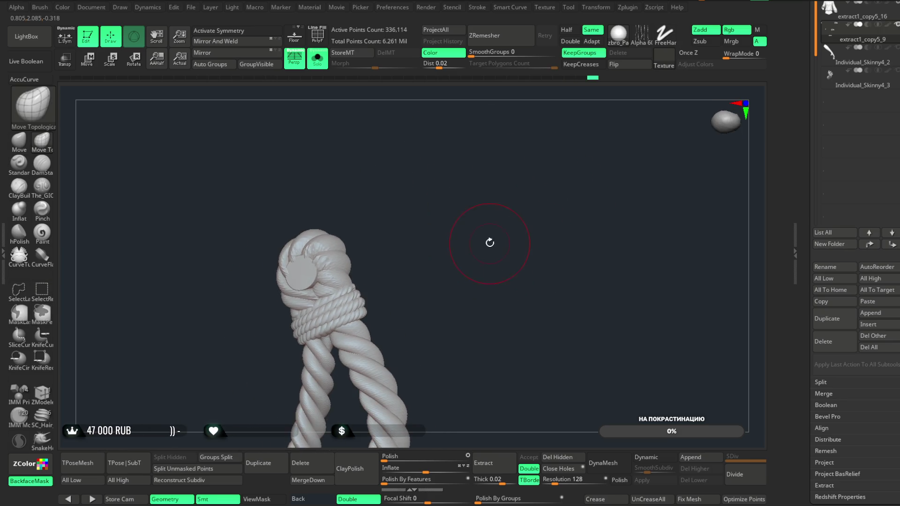
- Orbit the knot's cap into view, then turn Solo off and zoom out to the whole coat
left_click_drag(528, 222, 328, 323)
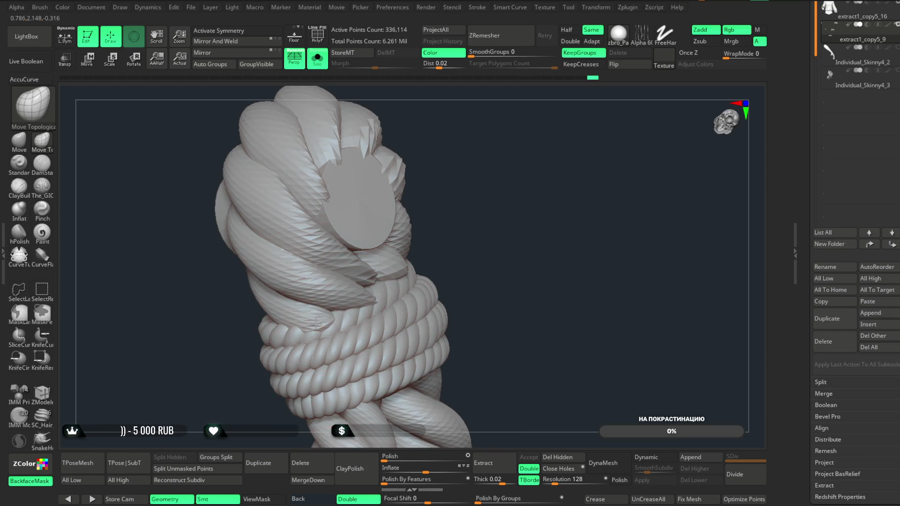
left_click_drag(460, 209, 384, 299)
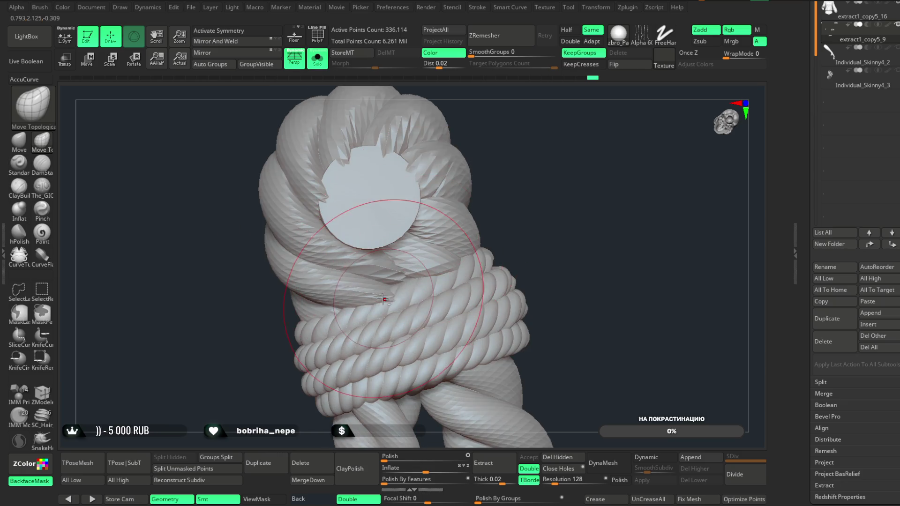
mouse_move(502, 187)
left_mouse_down()
mouse_move(494, 181)
mouse_move(461, 213)
mouse_move(490, 176)
mouse_move(480, 227)
mouse_move(503, 221)
left_mouse_up()
left_click(319, 67)
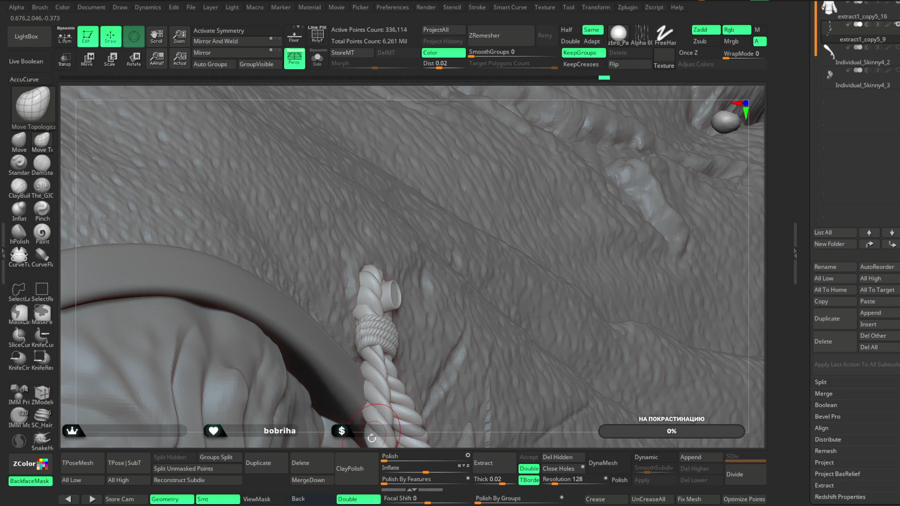
mouse_move(360, 319)
left_mouse_down()
mouse_move(603, 181)
mouse_move(596, 141)
mouse_move(595, 173)
mouse_move(576, 111)
mouse_move(576, 146)
mouse_move(596, 134)
mouse_move(544, 111)
mouse_move(551, 104)
mouse_move(339, 300)
left_mouse_up()
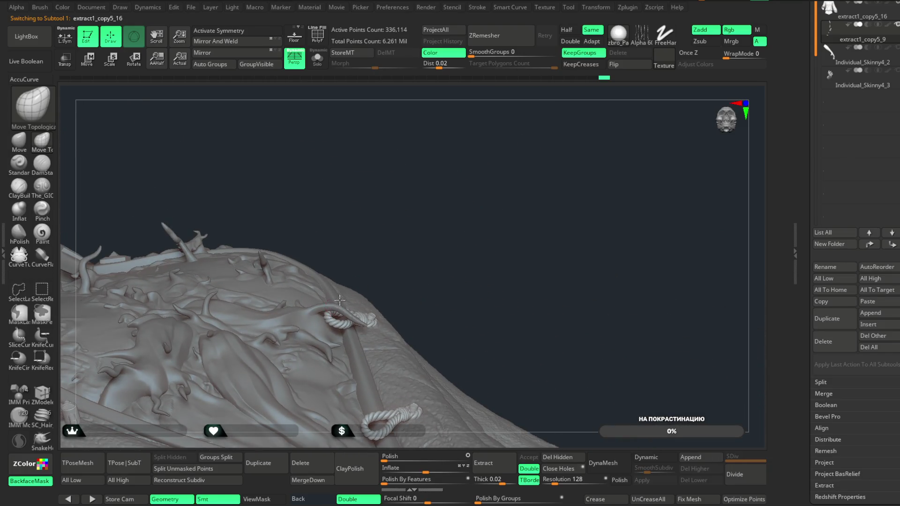
- Select the coat mesh, turn off BackfaceMask, and raise and thicken the horn
left_click(337, 302, "alt")
mouse_move(432, 225)
left_mouse_down("alt")
mouse_move(449, 224)
mouse_move(487, 191)
mouse_move(358, 284)
left_mouse_up("alt")
key("space")
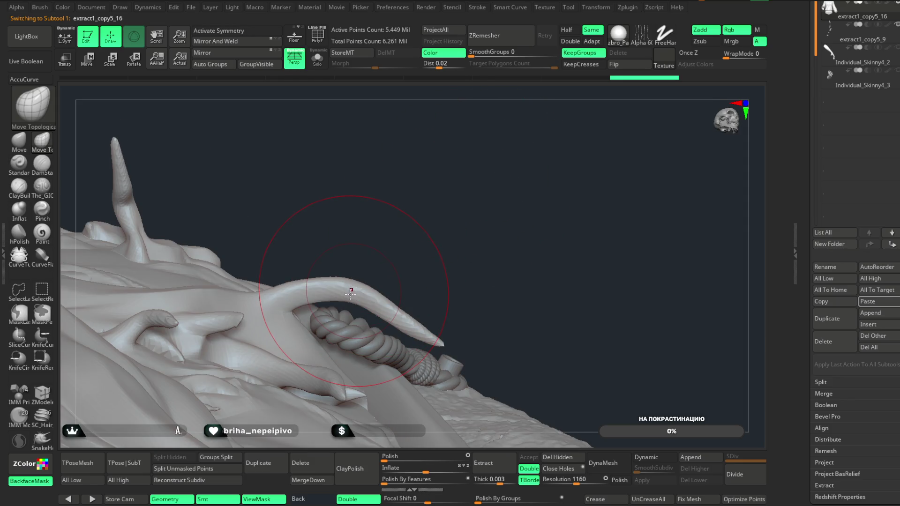
left_click(29, 481)
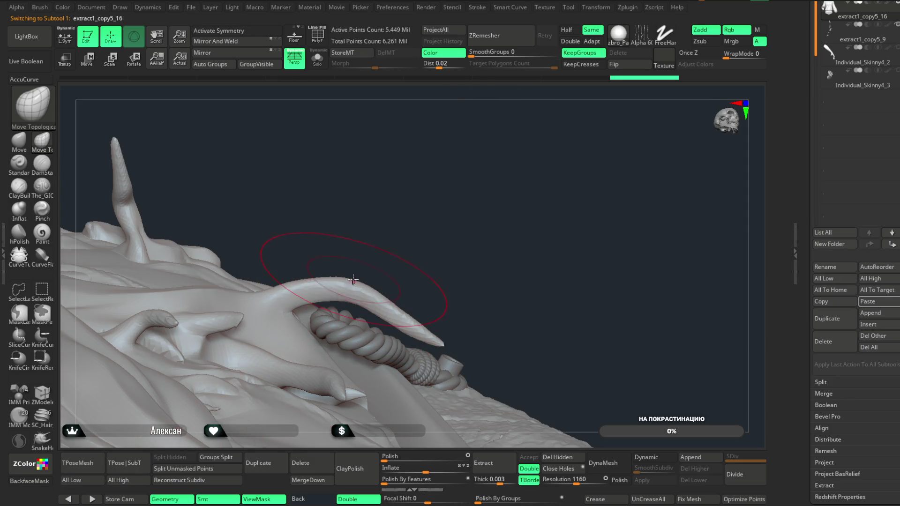
left_click_drag(352, 293, 358, 278)
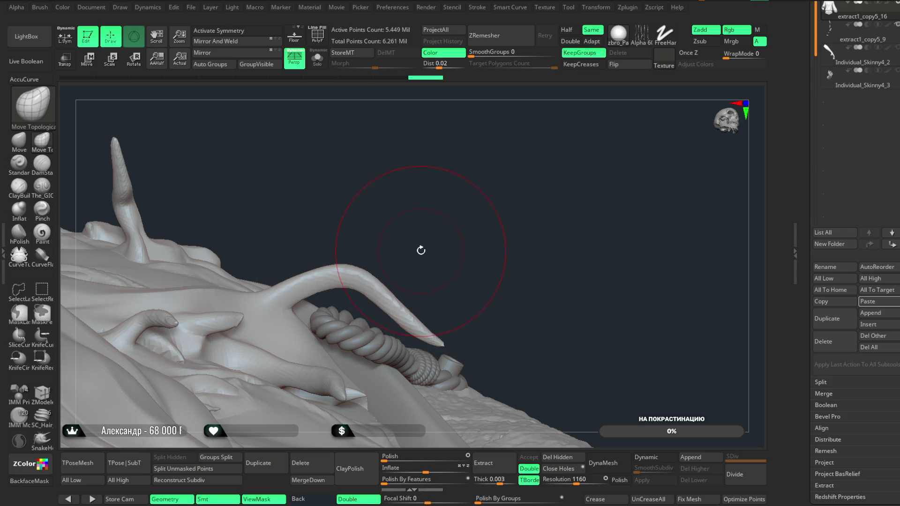
- Enlarge the brush to about 77 and pull the horn tip up-right with Move
key("space")
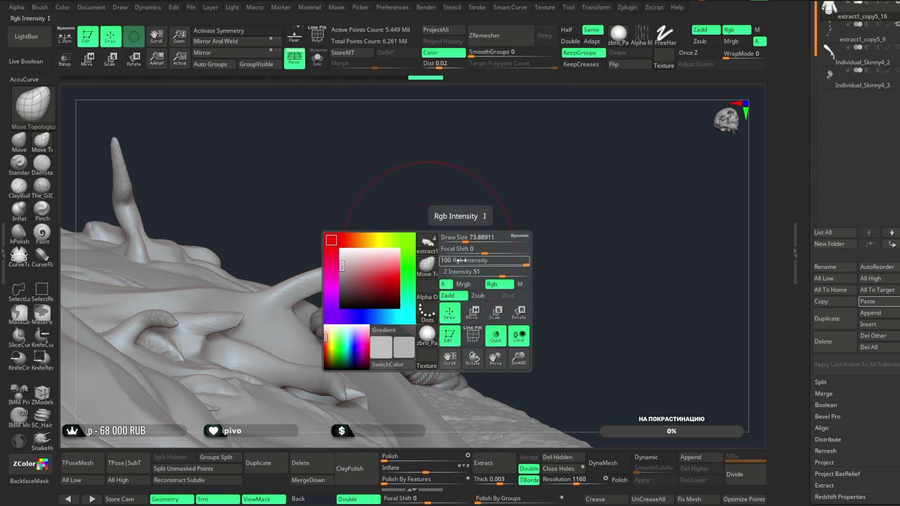
left_click_drag(464, 239, 465, 239)
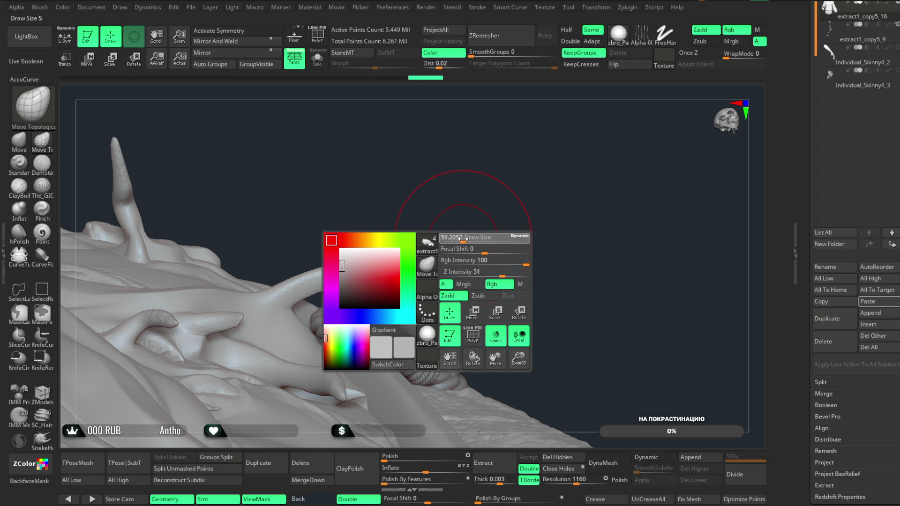
key("space")
left_click(18, 141)
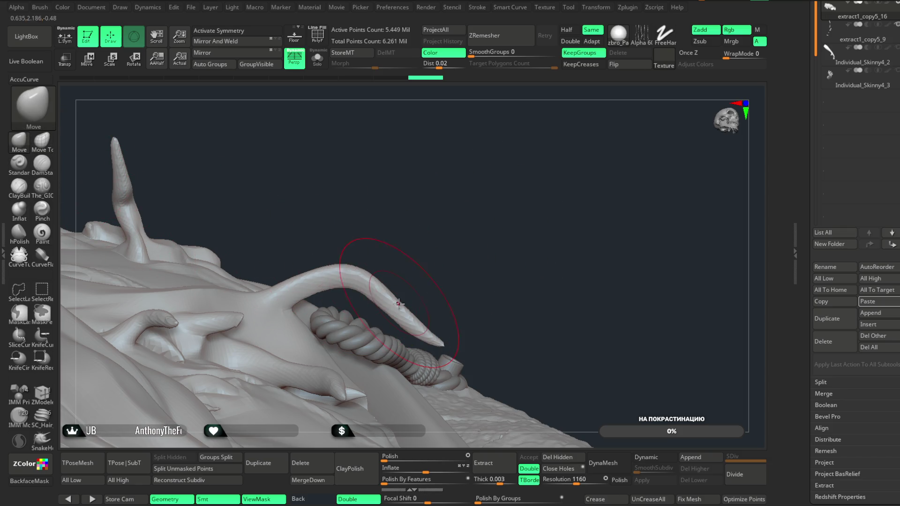
left_click_drag(443, 343, 446, 332)
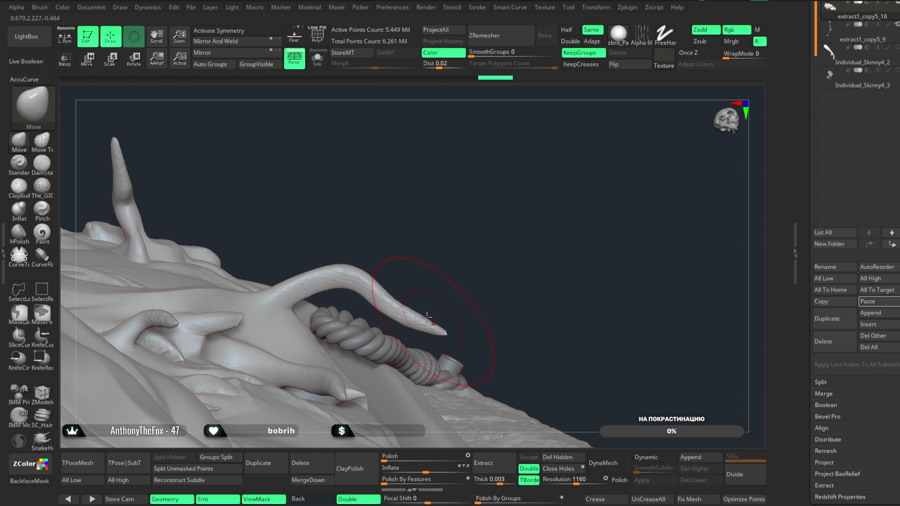
- Orbit toward the rope clasps and select subtool extract1_copy5_9
mouse_move(482, 243)
left_mouse_down()
mouse_move(470, 197)
mouse_move(480, 185)
mouse_move(484, 212)
mouse_move(468, 223)
mouse_move(395, 223)
mouse_move(448, 240)
mouse_move(564, 227)
mouse_move(576, 158)
mouse_move(635, 153)
mouse_move(469, 256)
left_mouse_up()
mouse_move(330, 364)
left_mouse_down()
mouse_move(528, 193)
mouse_move(335, 348)
left_mouse_up()
left_click(335, 348, "alt")
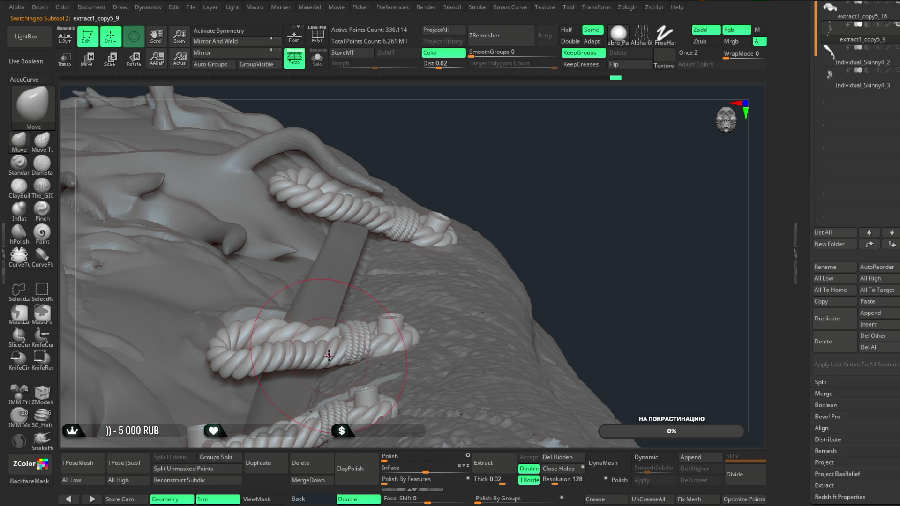
- Frame the rope loop on the fur and nudge the fine rope coil to the left
left_click_drag(527, 144, 305, 362)
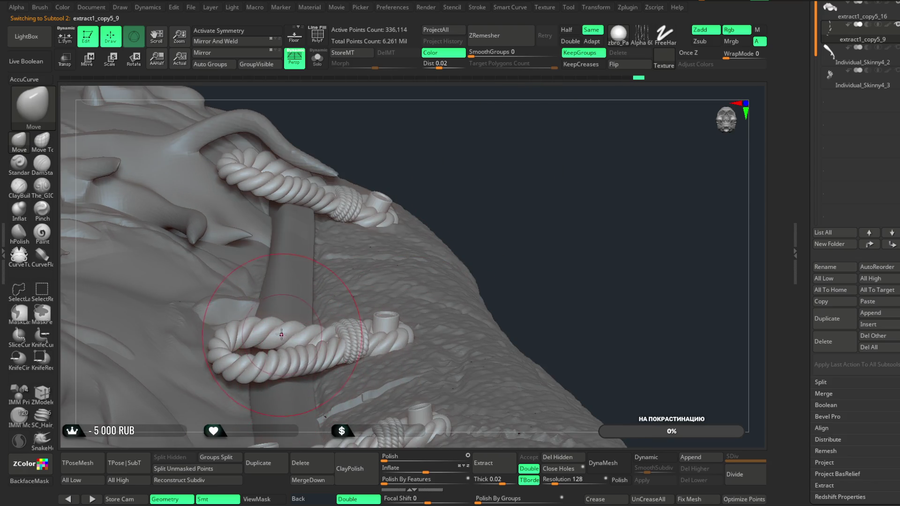
mouse_move(469, 165)
left_mouse_down()
mouse_move(510, 137)
mouse_move(362, 317)
left_mouse_up()
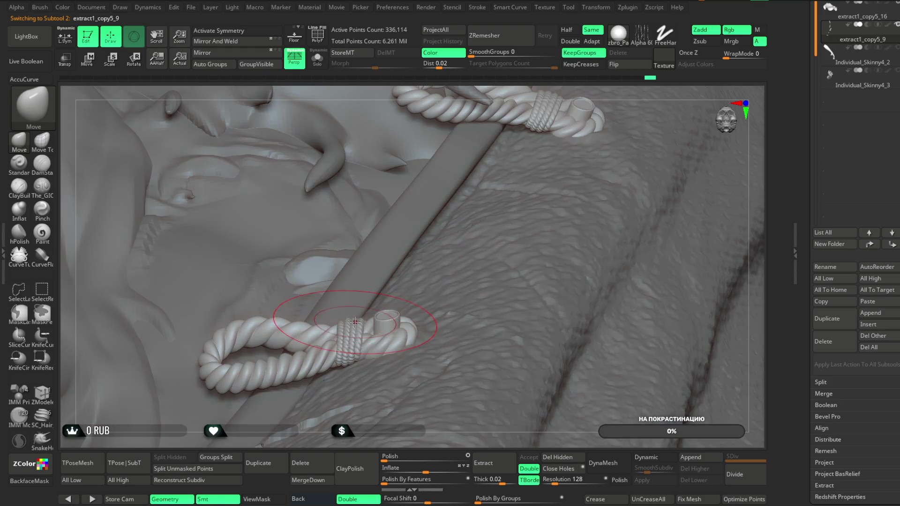
mouse_move(494, 92)
left_mouse_down()
mouse_move(530, 201)
mouse_move(412, 263)
left_mouse_up()
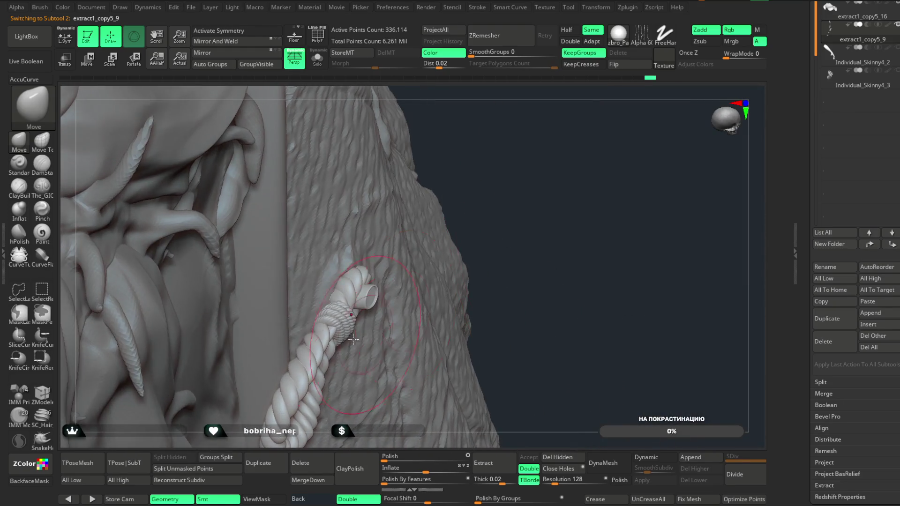
right_click(361, 326)
mouse_move(487, 211)
left_mouse_down()
mouse_move(517, 173)
mouse_move(357, 337)
left_mouse_up()
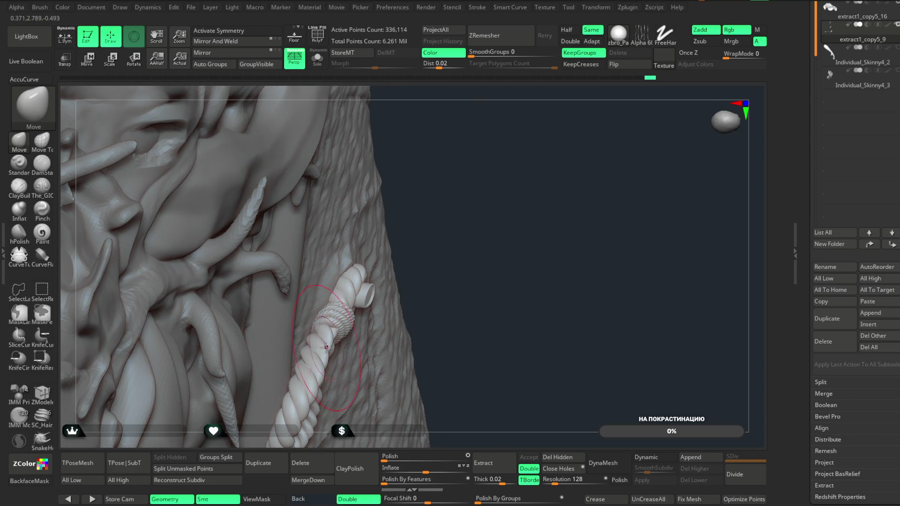
left_click_drag(422, 255, 300, 319)
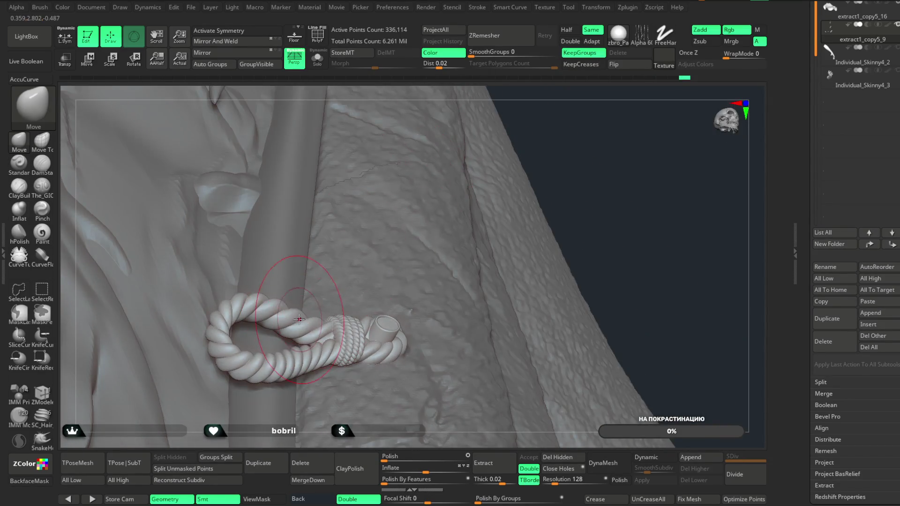
mouse_move(579, 152)
left_mouse_down()
mouse_move(568, 135)
mouse_move(569, 175)
mouse_move(578, 144)
mouse_move(636, 146)
mouse_move(586, 110)
mouse_move(577, 140)
left_mouse_up()
left_click_drag(309, 310, 323, 307)
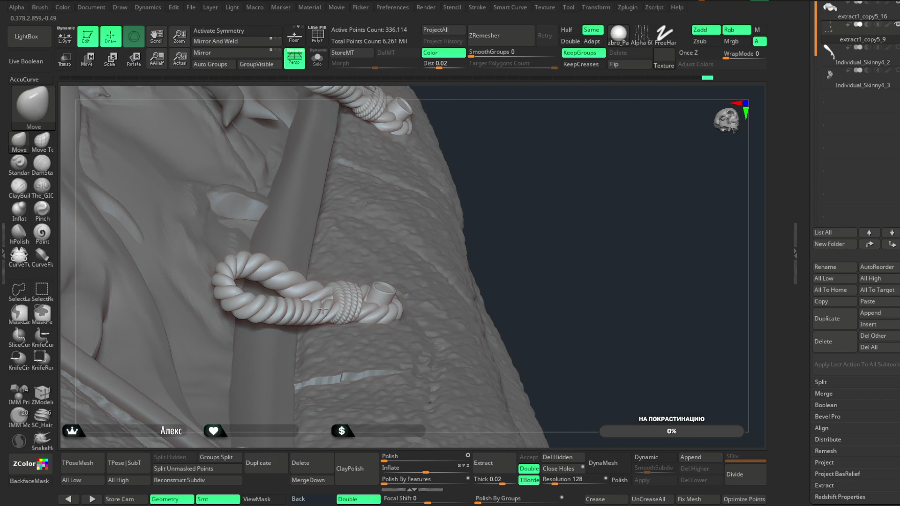
mouse_move(552, 223)
left_mouse_down()
mouse_move(536, 166)
mouse_move(552, 195)
mouse_move(527, 209)
left_mouse_up()
left_click_drag(681, 160, 609, 171)
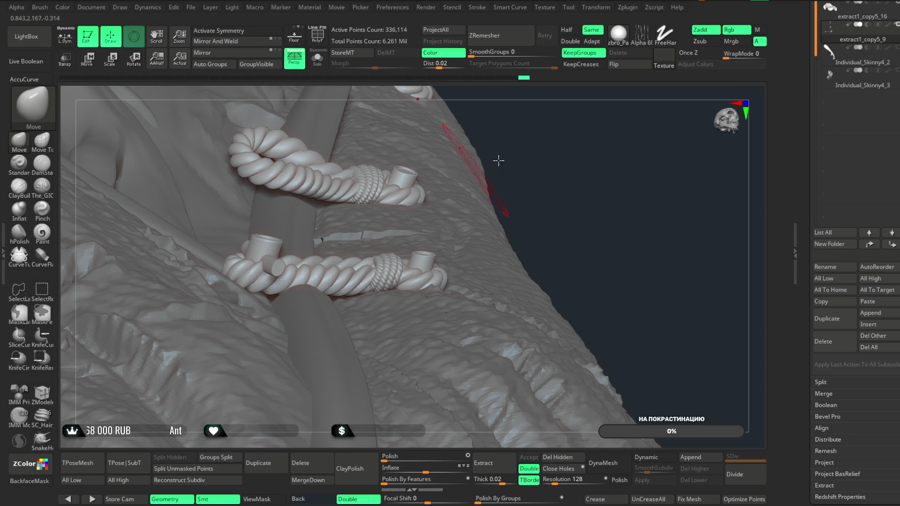
left_click_drag(485, 165, 505, 159)
- With the Move Topological brush (BMT), pull the lower rope section down and re-enable BackfaceMask
key("space")
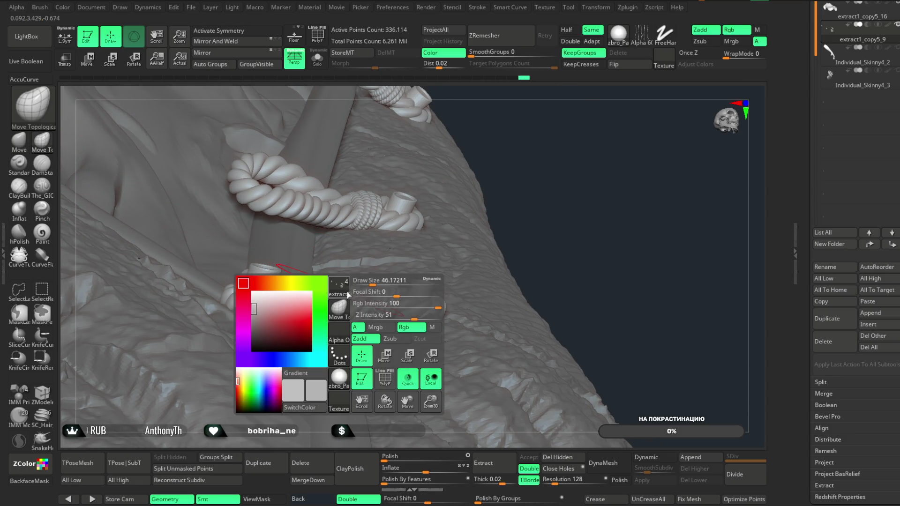
key("b")
key("m")
key("t")
left_click_drag(342, 326, 334, 348)
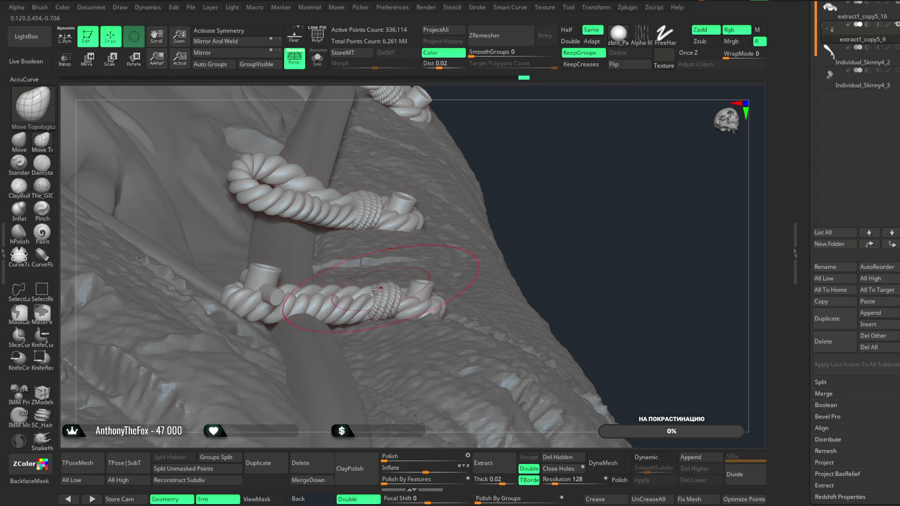
key("space")
left_click_drag(663, 150, 404, 323, "alt")
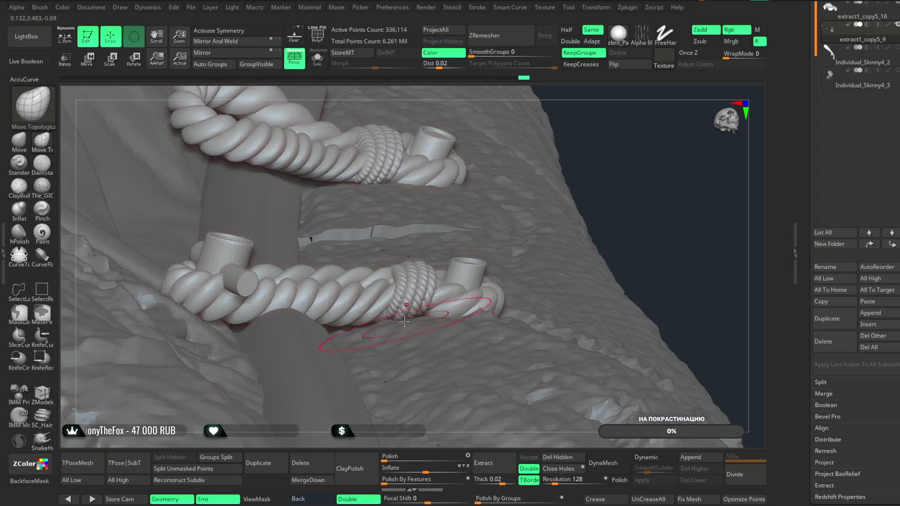
left_click_drag(619, 132, 190, 417)
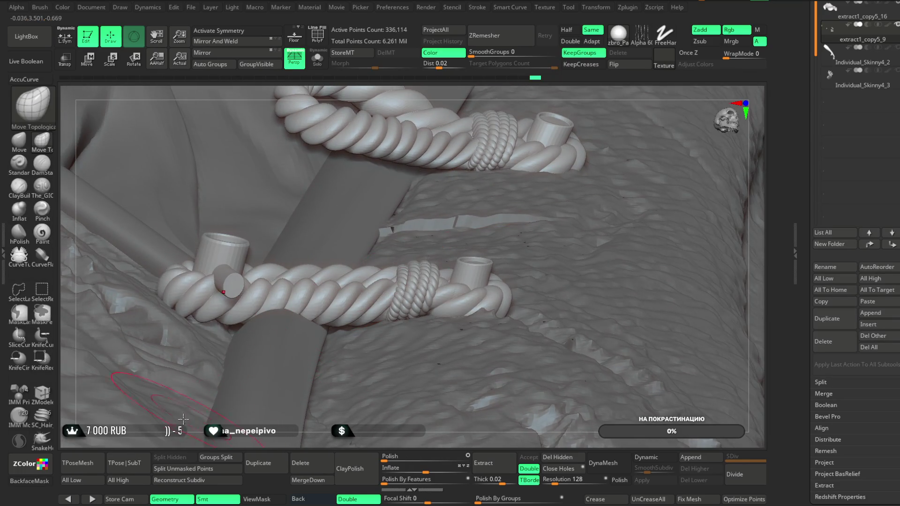
left_click(29, 481)
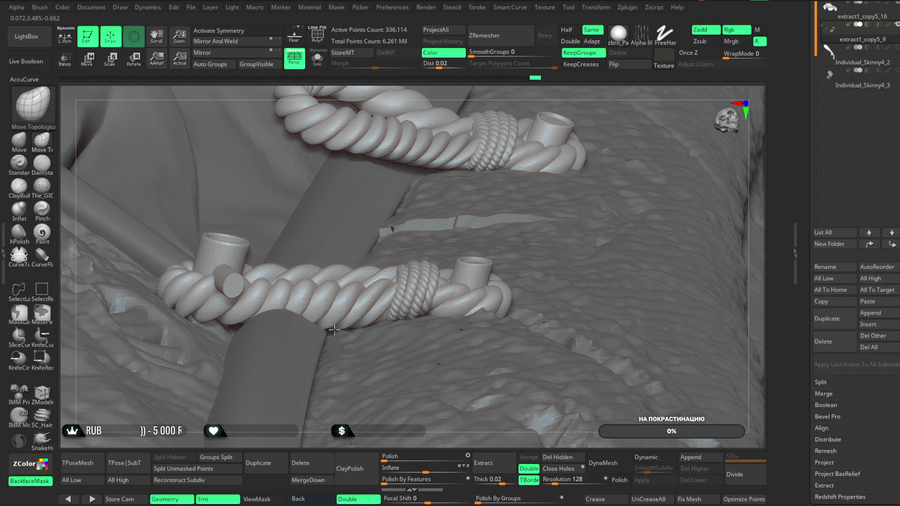
- Frame the knotted rope on the diagonal pole and enlarge the brush size
mouse_move(488, 89)
left_mouse_down()
mouse_move(436, 120)
mouse_move(496, 136)
mouse_move(408, 157)
mouse_move(426, 208)
mouse_move(382, 253)
mouse_move(330, 336)
left_mouse_up()
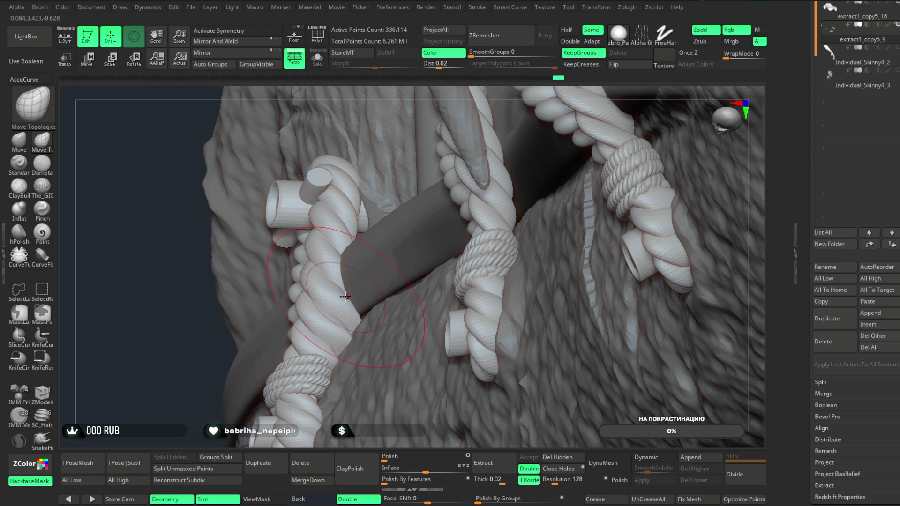
mouse_move(378, 441)
left_mouse_down()
mouse_move(393, 415)
mouse_move(449, 395)
mouse_move(320, 340)
left_mouse_up()
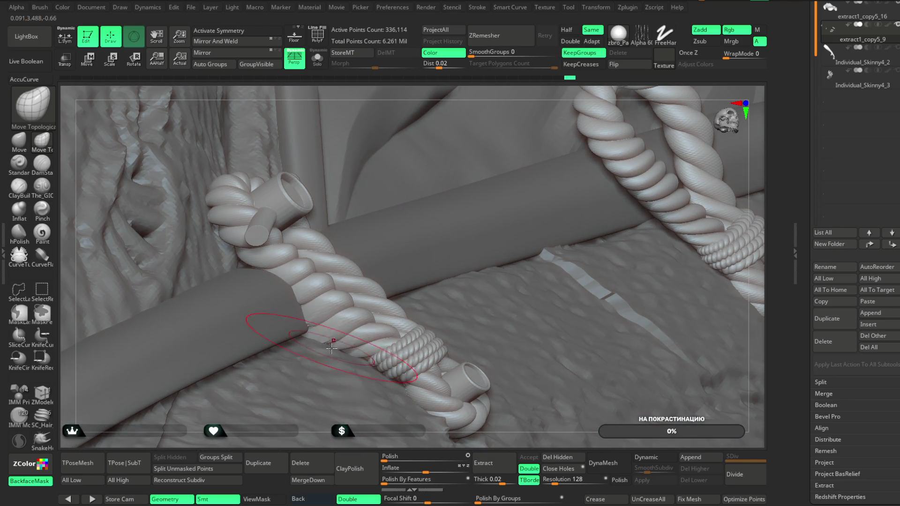
mouse_move(454, 91)
left_mouse_down()
mouse_move(422, 120)
mouse_move(454, 136)
mouse_move(445, 133)
mouse_move(466, 93)
mouse_move(272, 252)
left_mouse_up()
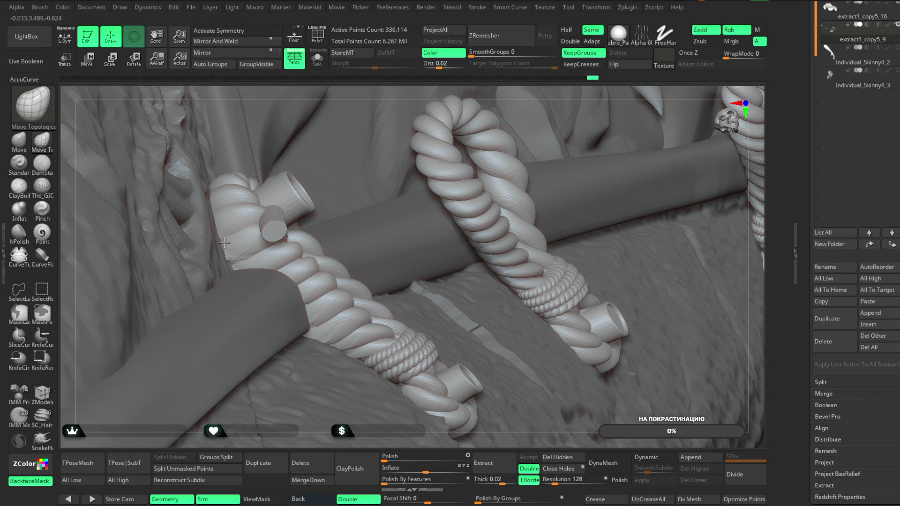
mouse_move(381, 92)
left_mouse_down()
mouse_move(317, 154)
mouse_move(258, 238)
left_mouse_up()
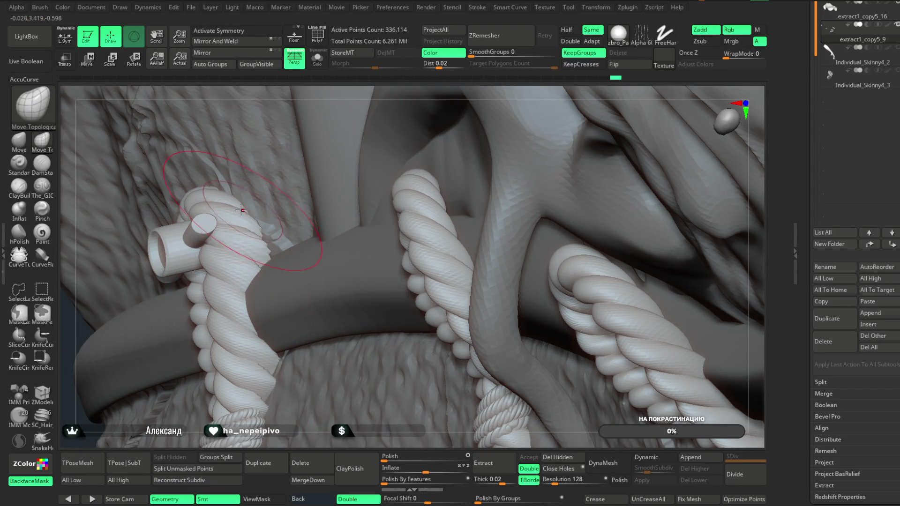
mouse_move(354, 95)
left_mouse_down()
mouse_move(372, 146)
mouse_move(263, 219)
left_mouse_up()
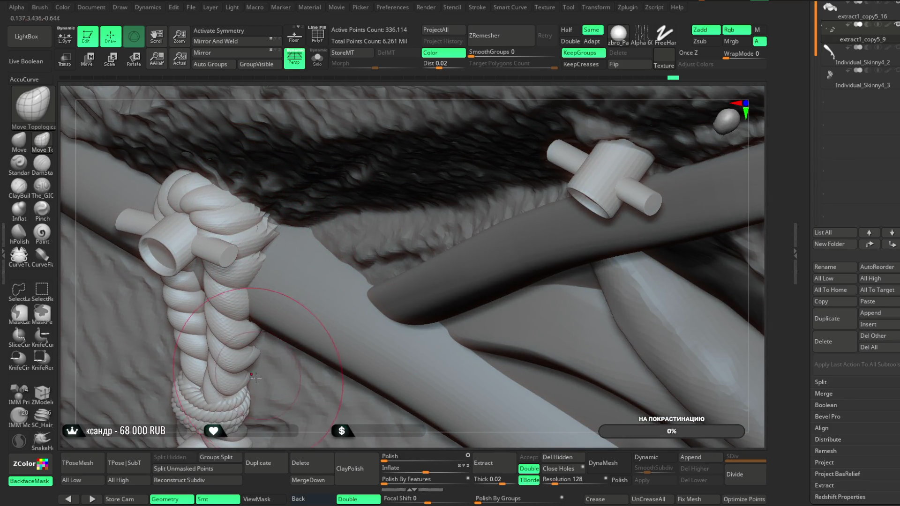
key("space")
left_click_drag(290, 261, 328, 240)
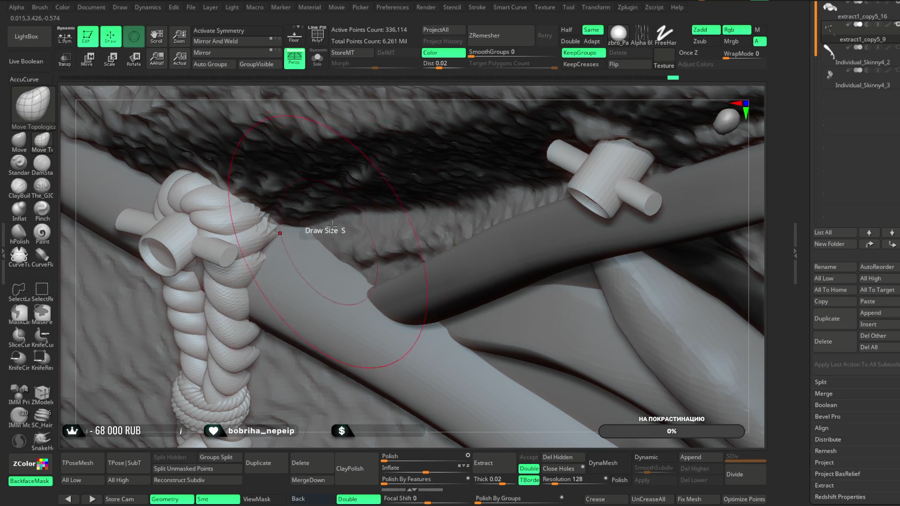
- Pull the rope strands down beside the rod, then enlarge the brush draw size
mouse_move(373, 102)
left_mouse_down()
mouse_move(351, 89)
mouse_move(289, 174)
left_mouse_up()
left_click_drag(329, 127, 280, 205)
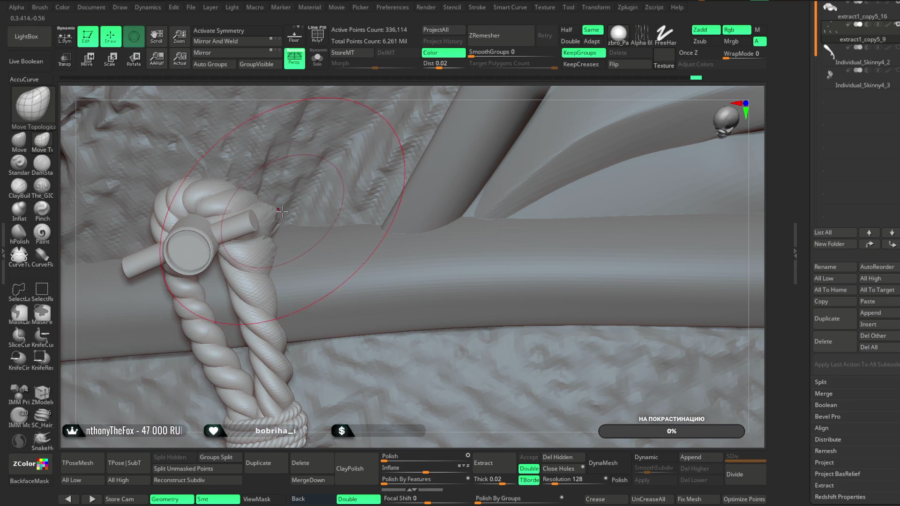
right_click_drag(377, 99, 281, 201)
left_click_drag(272, 213, 270, 343)
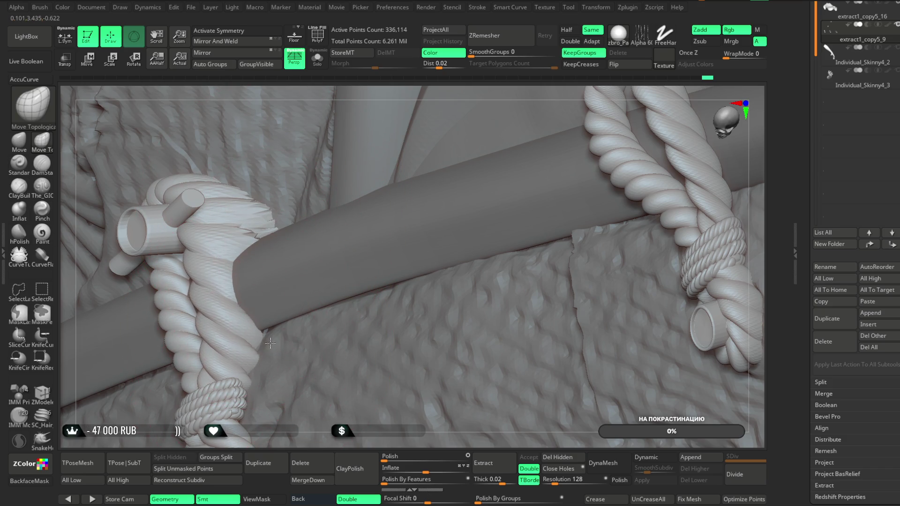
key("space")
left_click_drag(286, 303, 337, 302)
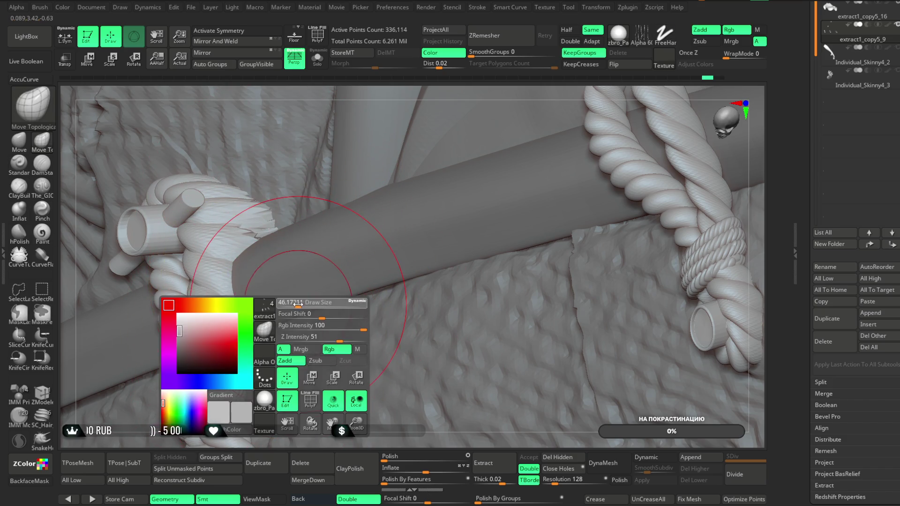
right_click_drag(259, 434, 271, 333)
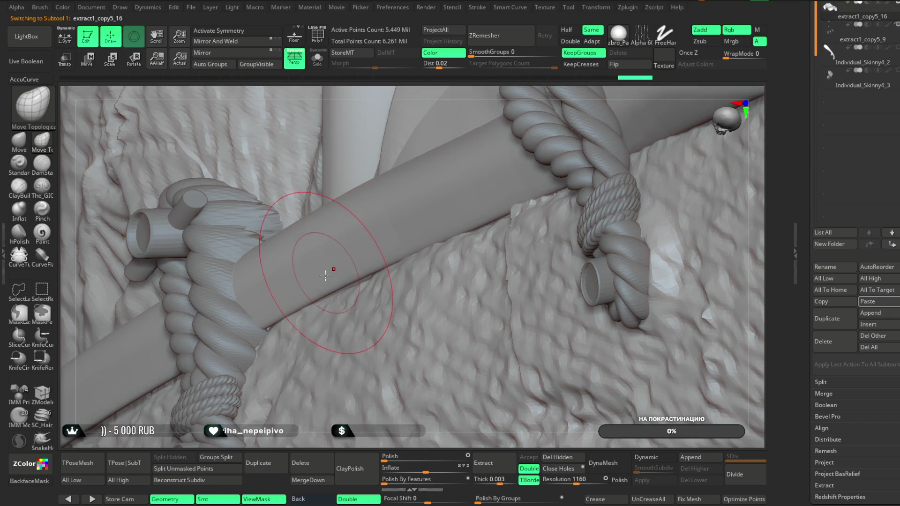
- Isolate a small region of the mesh, then reveal the whole mesh again
right_click_drag(299, 437, 582, 171)
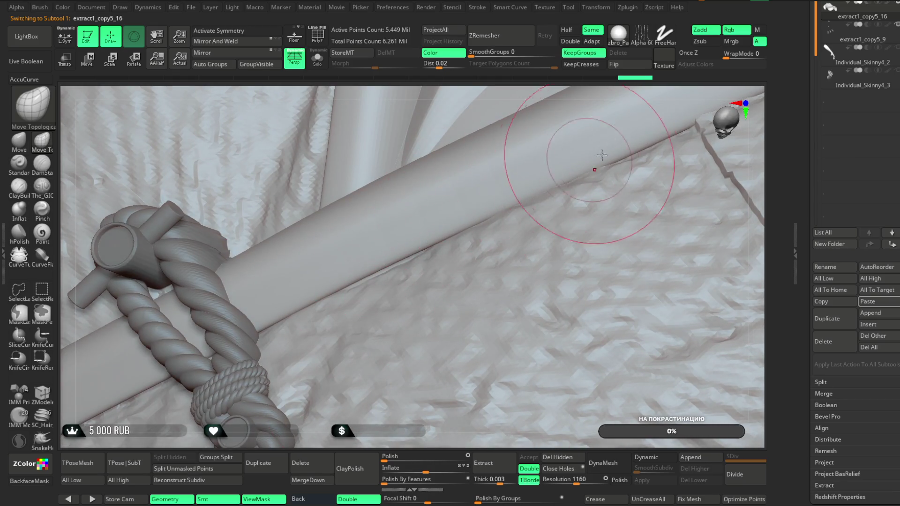
mouse_move(572, 153)
left_mouse_down("ctrl+shift")
mouse_move(328, 297)
mouse_move(304, 352)
left_mouse_up("ctrl+shift")
mouse_move(583, 145)
right_mouse_down()
mouse_move(611, 100)
mouse_move(602, 122)
mouse_move(611, 254)
mouse_move(458, 357)
mouse_move(420, 351)
mouse_move(461, 267)
right_mouse_up()
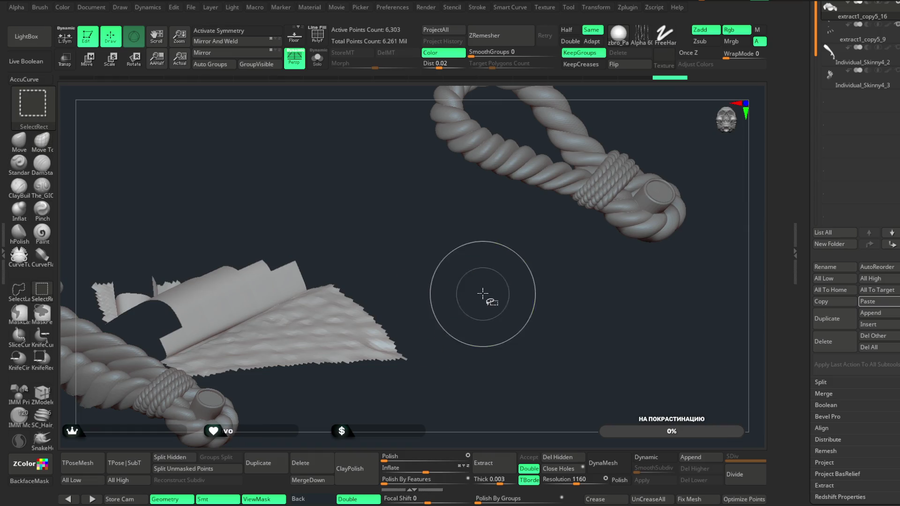
left_click(484, 293, "ctrl+shift")
- Choose the Move brush and make rope clasp extract1_copy5_9 the active subtool
mouse_move(410, 429)
right_mouse_down()
mouse_move(408, 358)
mouse_move(434, 252)
right_mouse_up()
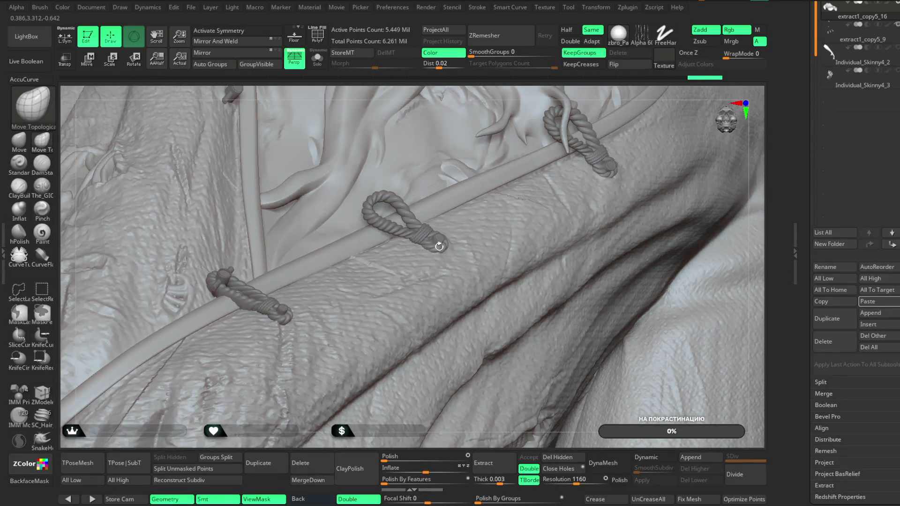
mouse_move(564, 97)
right_mouse_down()
mouse_move(582, 114)
mouse_move(546, 217)
mouse_move(526, 241)
right_mouse_up()
right_click_drag(340, 438, 378, 300)
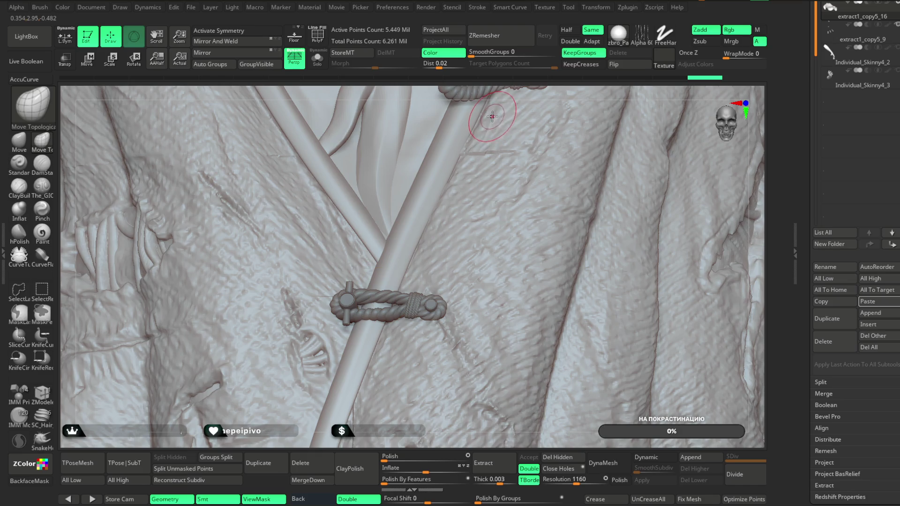
right_click_drag(500, 92, 407, 357)
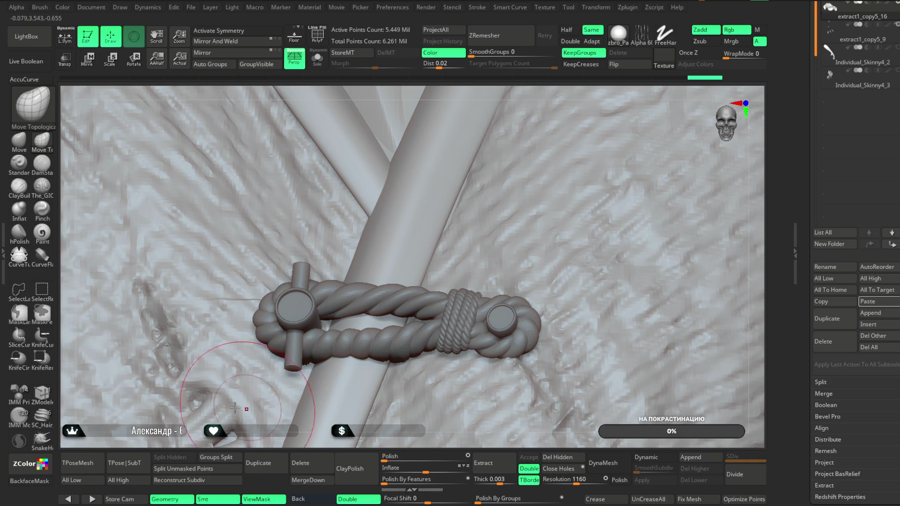
left_click(19, 141)
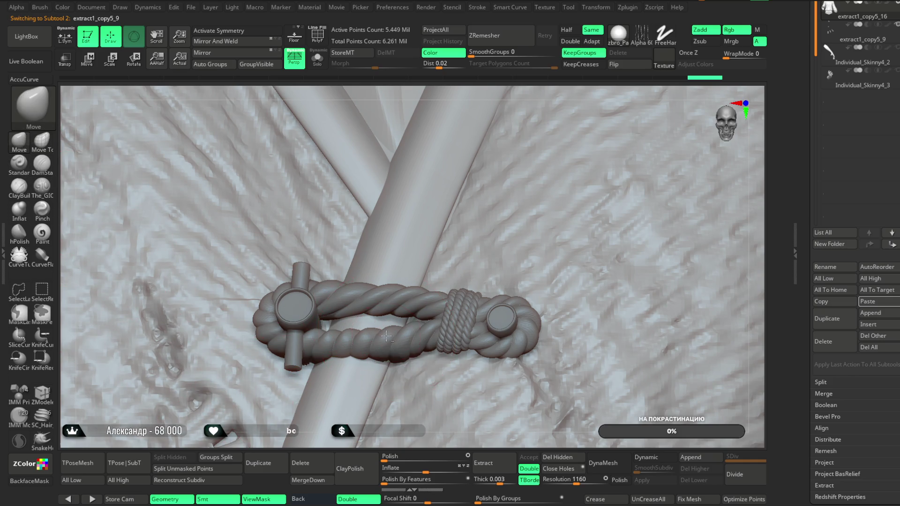
left_click(397, 295, "alt")
- Hide the rope strands to inspect the tubes, then show the rope again
right_click_drag(495, 96, 428, 239)
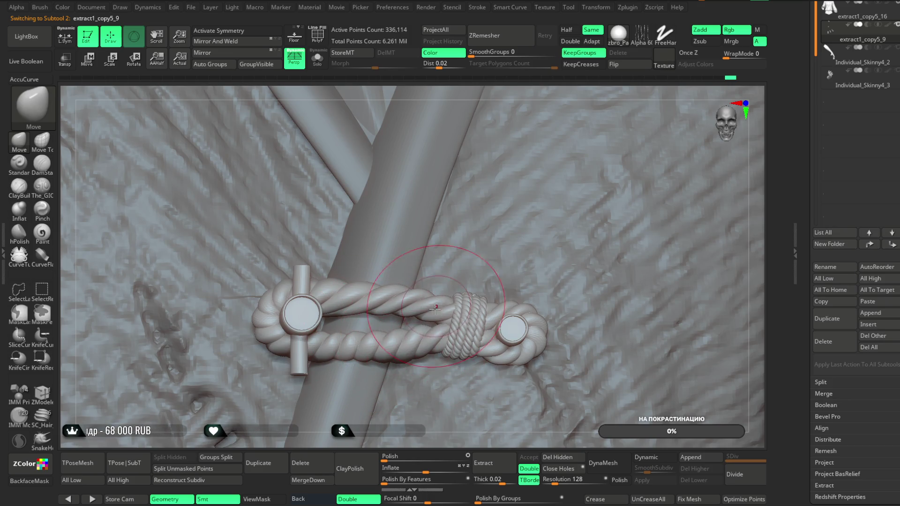
right_click_drag(375, 440, 380, 373)
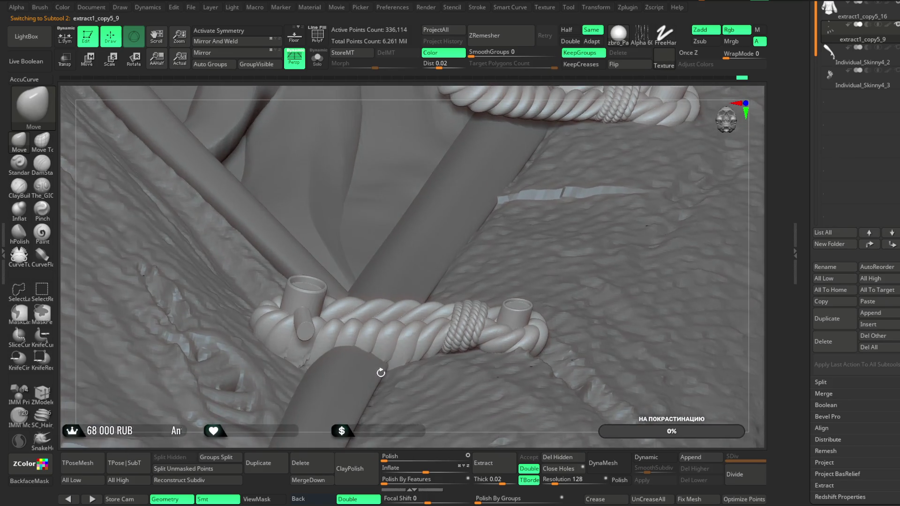
right_click(299, 363)
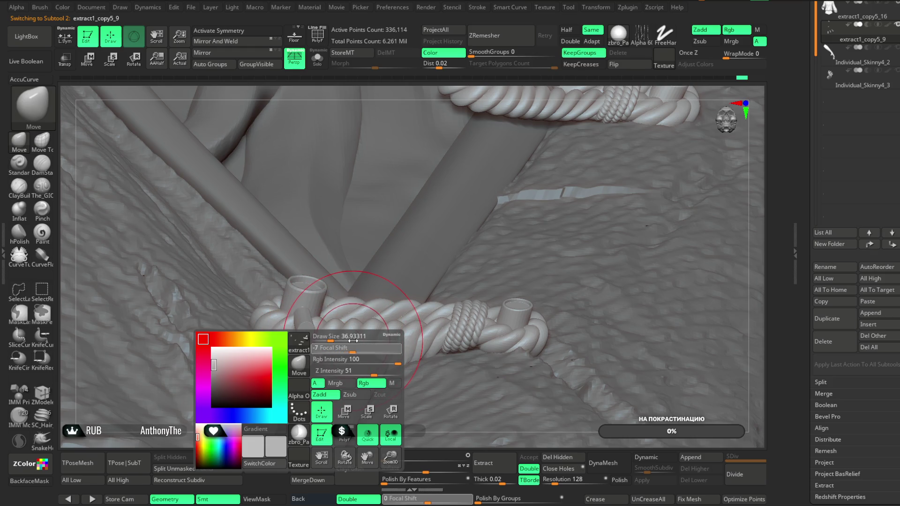
left_click(295, 293, "ctrl+shift")
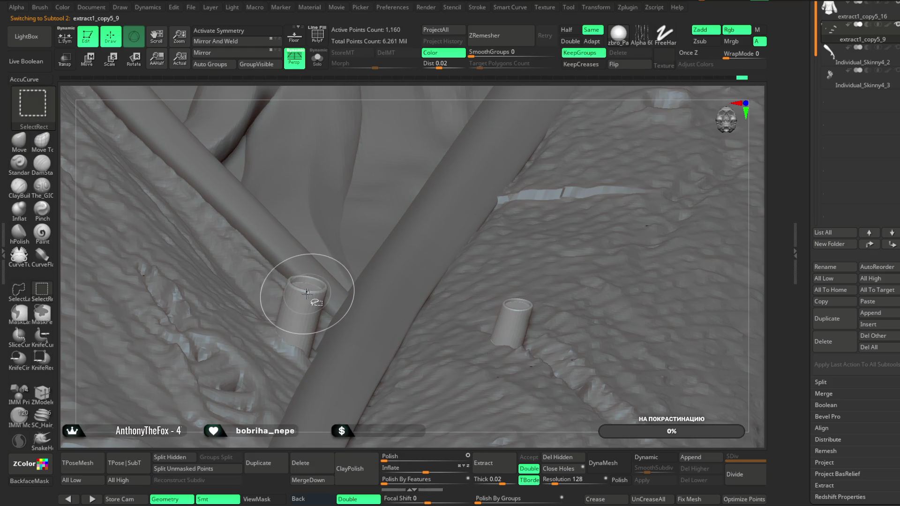
right_click_drag(525, 94, 536, 104)
left_click(473, 208, "ctrl+shift")
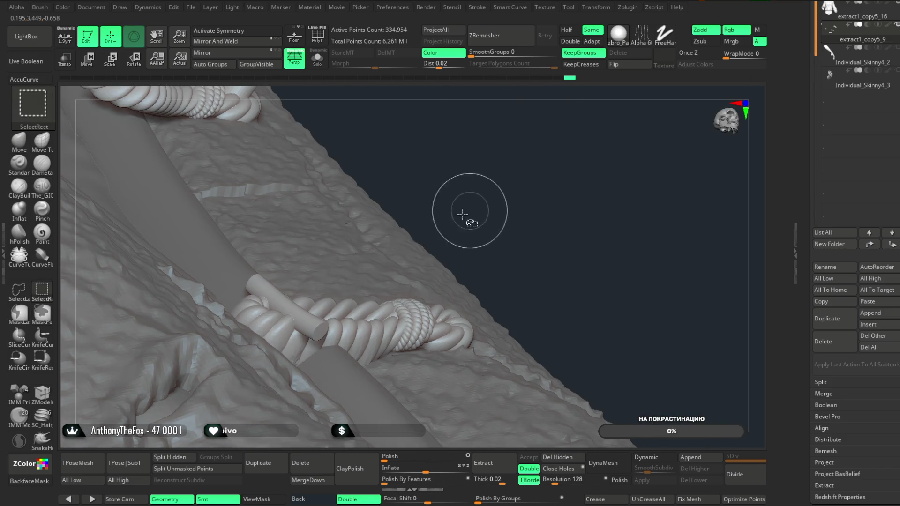
- Isolate the coat area around the rope knot and make the rope subtool active
mouse_move(354, 294)
right_mouse_down()
mouse_move(519, 185)
mouse_move(649, 161)
mouse_move(445, 280)
right_mouse_up()
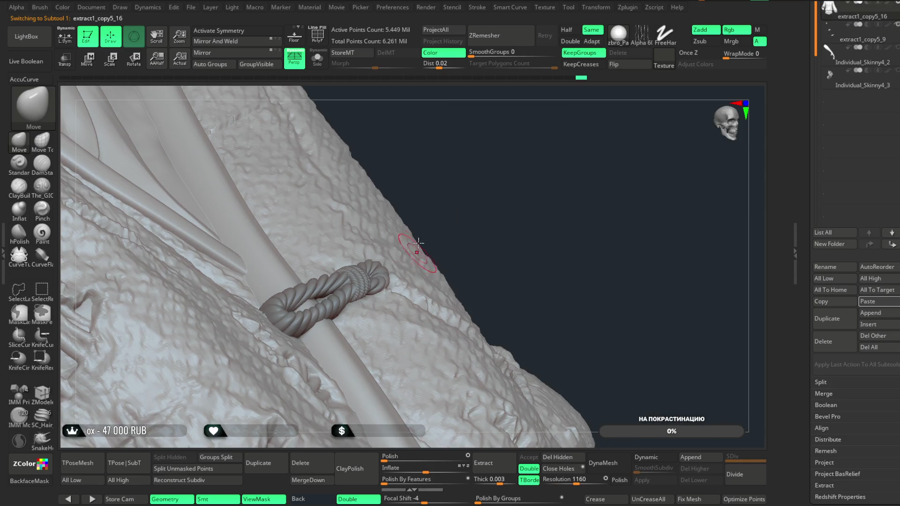
left_click_drag(417, 237, 257, 386, "ctrl+shift")
mouse_move(450, 234)
right_mouse_down()
mouse_move(606, 132)
mouse_move(574, 125)
mouse_move(498, 162)
mouse_move(542, 281)
right_mouse_up()
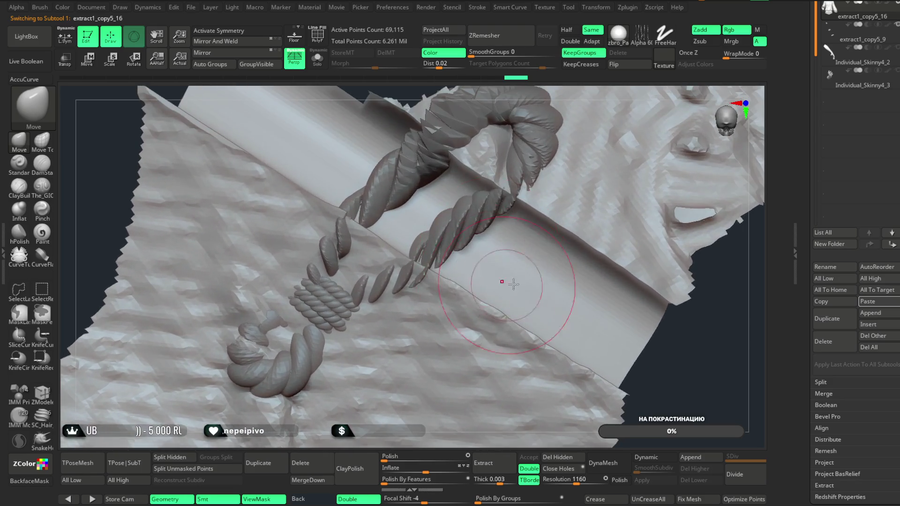
left_click(371, 281, "alt")
mouse_move(643, 381)
right_mouse_down()
mouse_move(683, 380)
mouse_move(435, 306)
right_mouse_up()
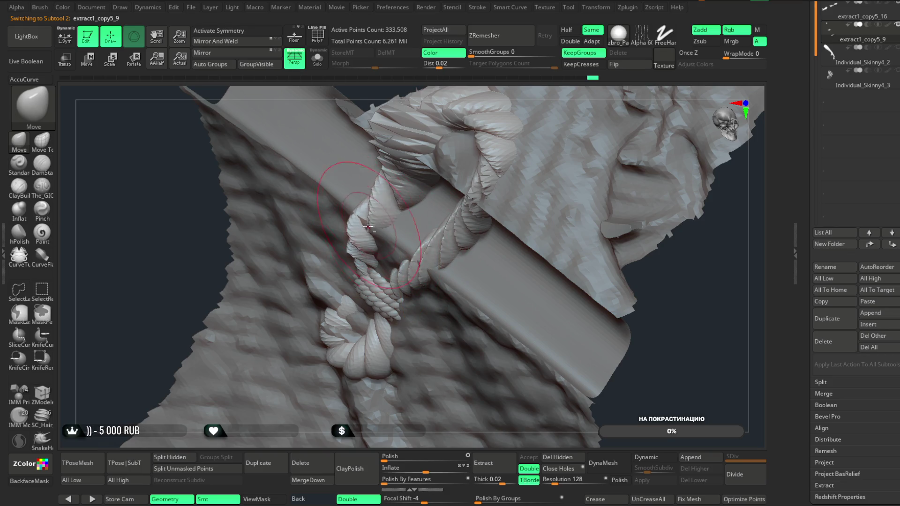
mouse_move(552, 319)
right_mouse_down()
mouse_move(694, 349)
mouse_move(583, 346)
right_mouse_up()
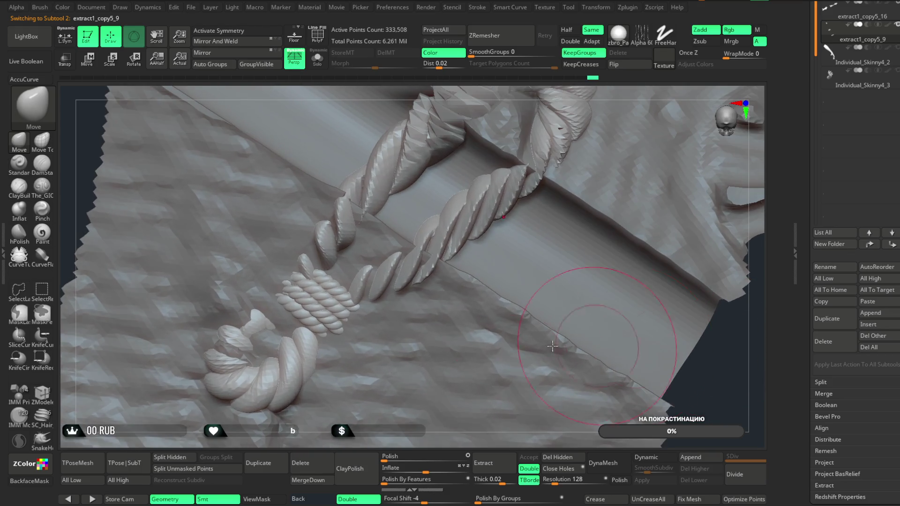
- Switch to the Move Topological brush and reselect rope subtool extract1_copy5_9
left_click(44, 149)
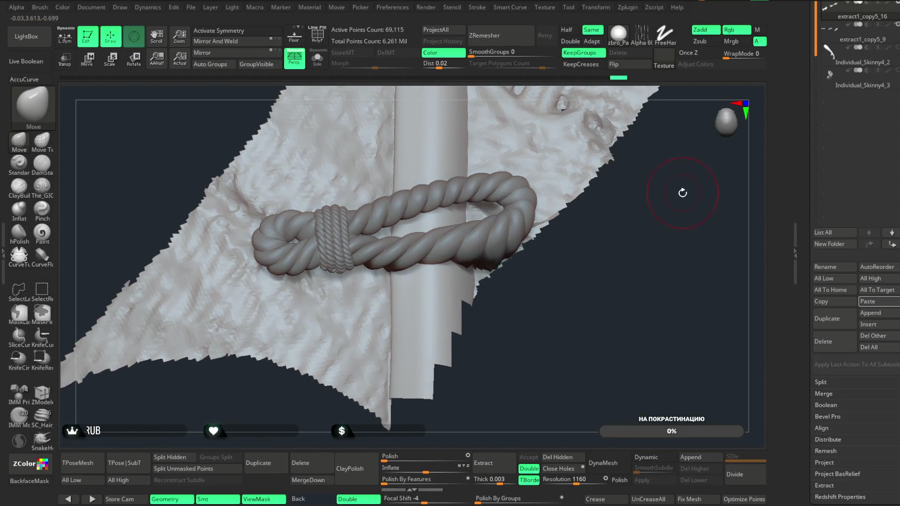
mouse_move(666, 219)
right_mouse_down()
mouse_move(652, 231)
mouse_move(662, 211)
mouse_move(659, 237)
mouse_move(679, 283)
mouse_move(732, 249)
mouse_move(500, 352)
mouse_move(395, 367)
mouse_move(420, 357)
right_mouse_up()
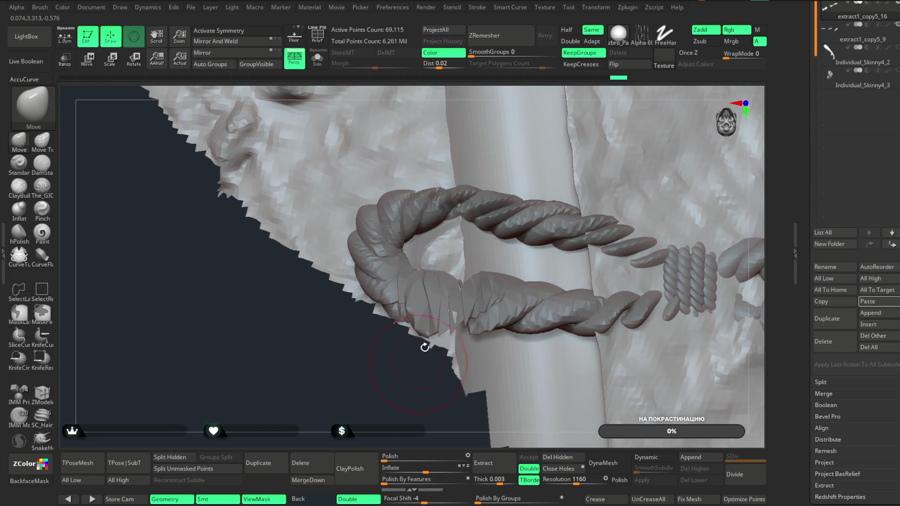
mouse_move(456, 297)
right_mouse_down()
mouse_move(579, 237)
mouse_move(361, 397)
mouse_move(614, 197)
mouse_move(558, 281)
right_mouse_up()
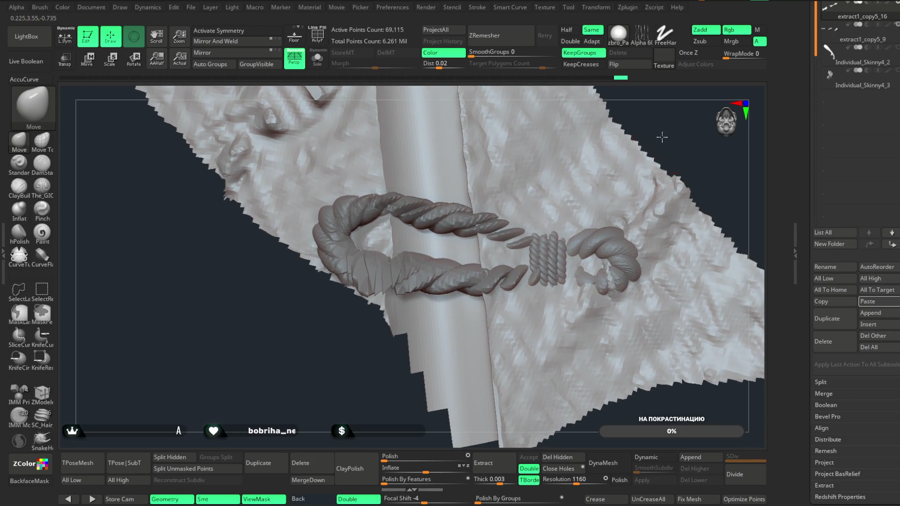
right_click_drag(664, 139, 511, 283, "alt")
left_click(517, 277, "alt")
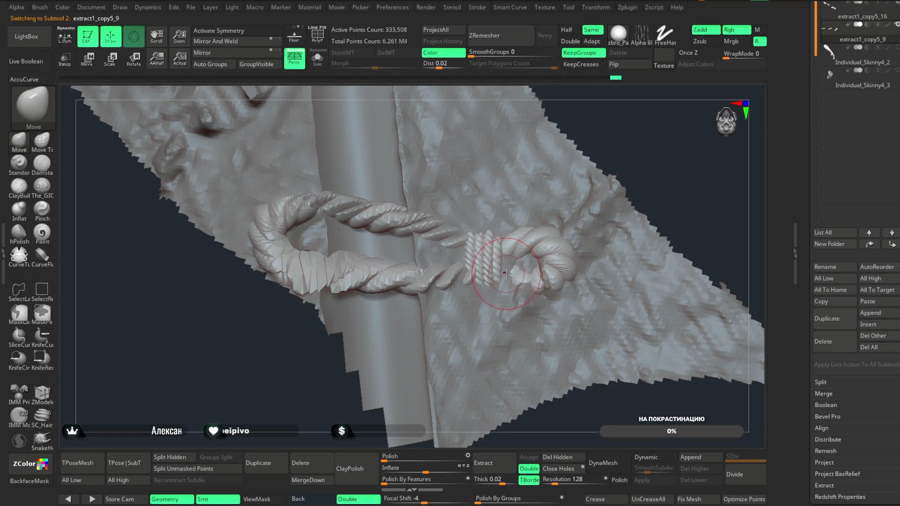
mouse_move(505, 261)
right_mouse_down()
mouse_move(801, 145)
mouse_move(496, 253)
right_mouse_up()
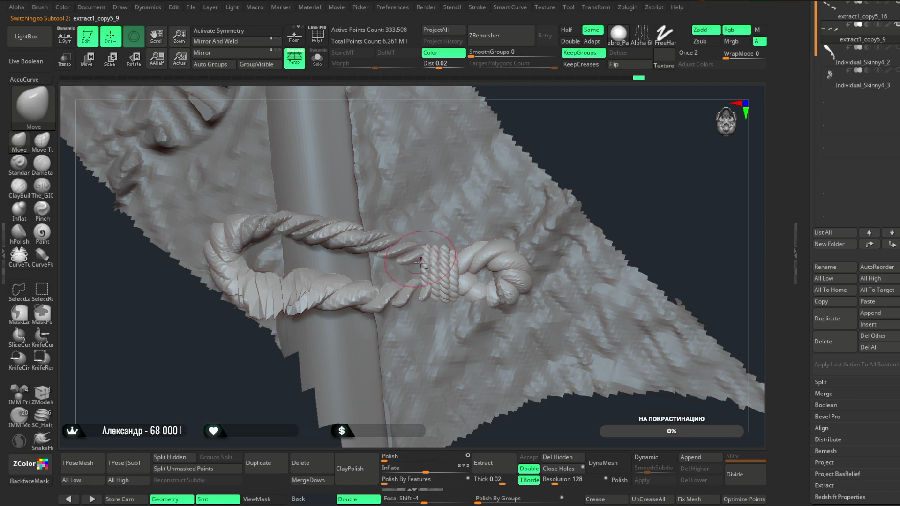
mouse_move(621, 146)
right_mouse_down()
mouse_move(420, 291)
mouse_move(646, 134)
mouse_move(422, 291)
right_mouse_up()
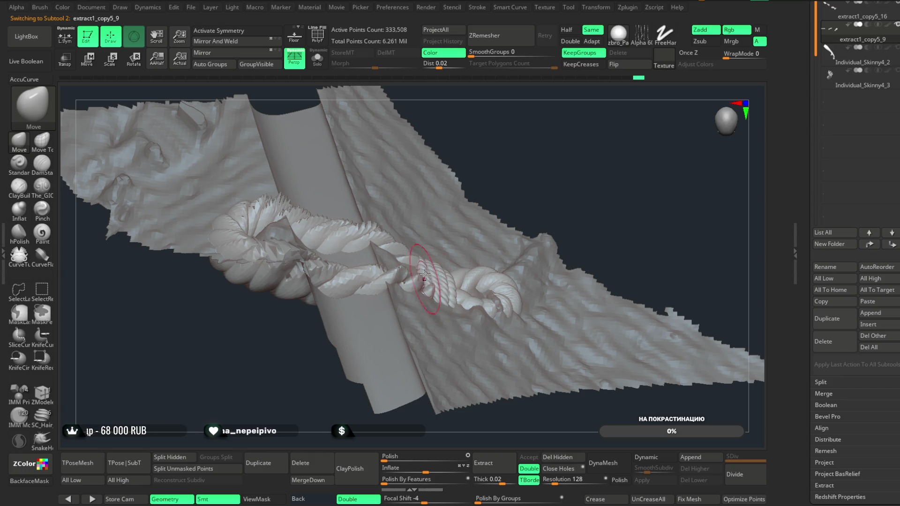
mouse_move(413, 257)
right_mouse_down()
mouse_move(577, 173)
mouse_move(462, 270)
right_mouse_up()
key("space")
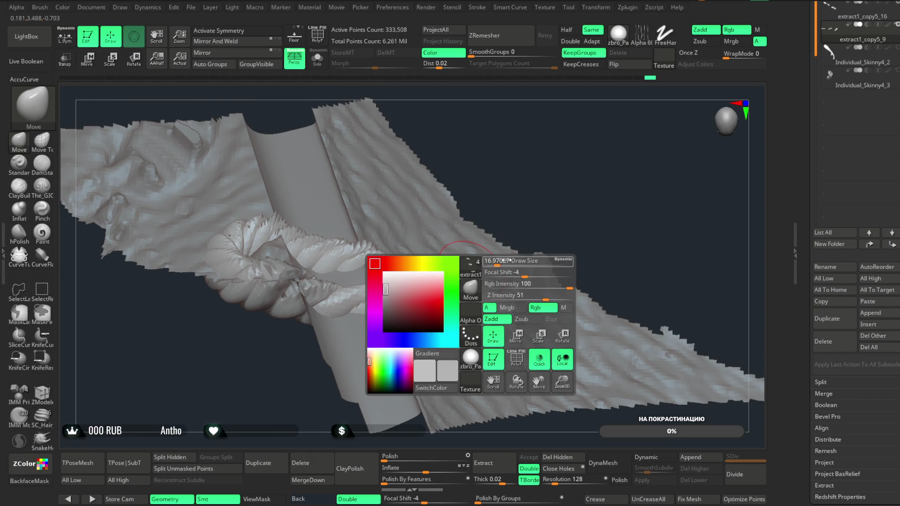
mouse_move(413, 283)
right_mouse_down()
mouse_move(580, 165)
mouse_move(550, 363)
mouse_move(405, 320)
right_mouse_up()
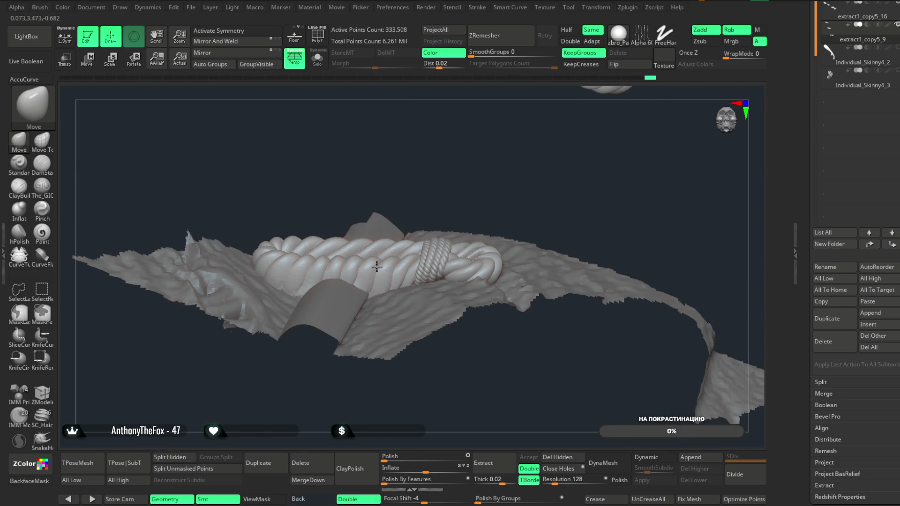
key("space")
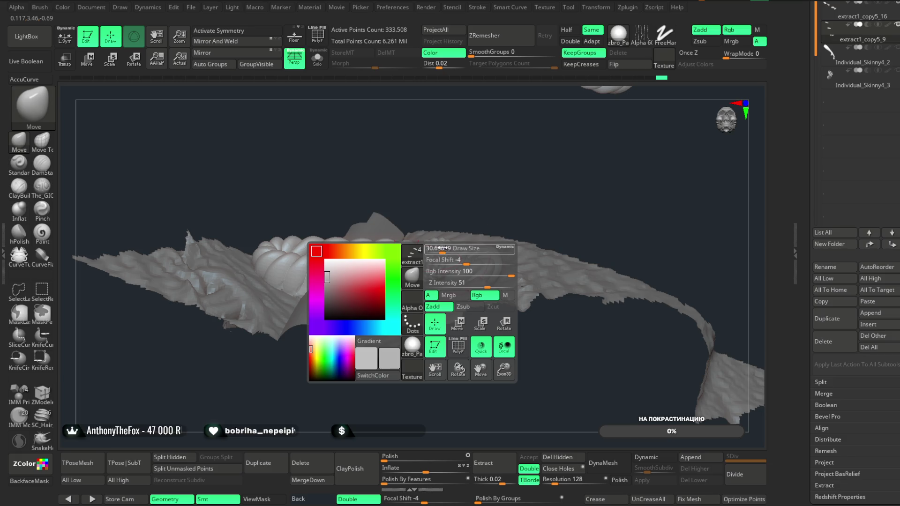
mouse_move(469, 186)
right_mouse_down()
mouse_move(390, 251)
mouse_move(448, 171)
mouse_move(368, 276)
right_mouse_up()
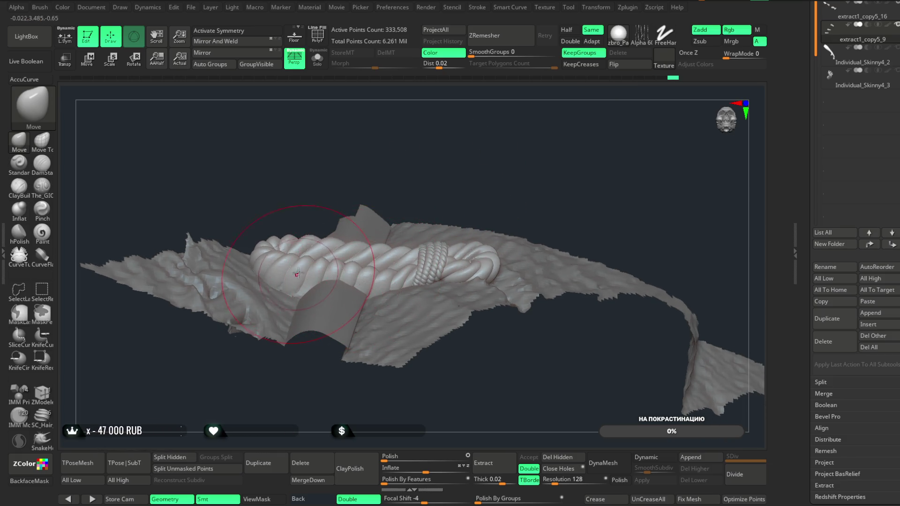
mouse_move(322, 243)
right_mouse_down()
mouse_move(421, 149)
mouse_move(424, 159)
mouse_move(352, 234)
mouse_move(335, 266)
mouse_move(365, 214)
right_mouse_up()
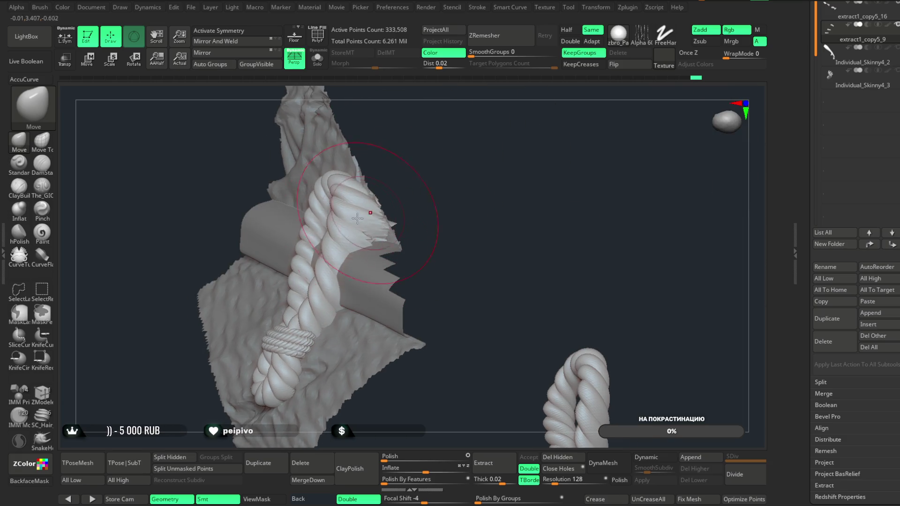
mouse_move(408, 183)
right_mouse_down()
mouse_move(354, 218)
mouse_move(440, 164)
mouse_move(434, 177)
mouse_move(444, 159)
mouse_move(434, 198)
mouse_move(322, 195)
right_mouse_up()
mouse_move(428, 195)
right_mouse_down()
mouse_move(459, 189)
mouse_move(460, 166)
mouse_move(508, 167)
mouse_move(513, 189)
mouse_move(518, 107)
mouse_move(528, 233)
mouse_move(494, 201)
mouse_move(469, 263)
mouse_move(365, 284)
mouse_move(322, 248)
mouse_move(438, 220)
mouse_move(454, 251)
mouse_move(452, 178)
mouse_move(454, 241)
mouse_move(160, 291)
mouse_move(173, 262)
mouse_move(173, 281)
mouse_move(310, 305)
mouse_move(371, 251)
mouse_move(446, 321)
mouse_move(462, 351)
mouse_move(267, 278)
right_mouse_up()
right_click(365, 284)
mouse_move(423, 280)
right_mouse_down()
mouse_move(502, 295)
mouse_move(504, 278)
right_mouse_up()
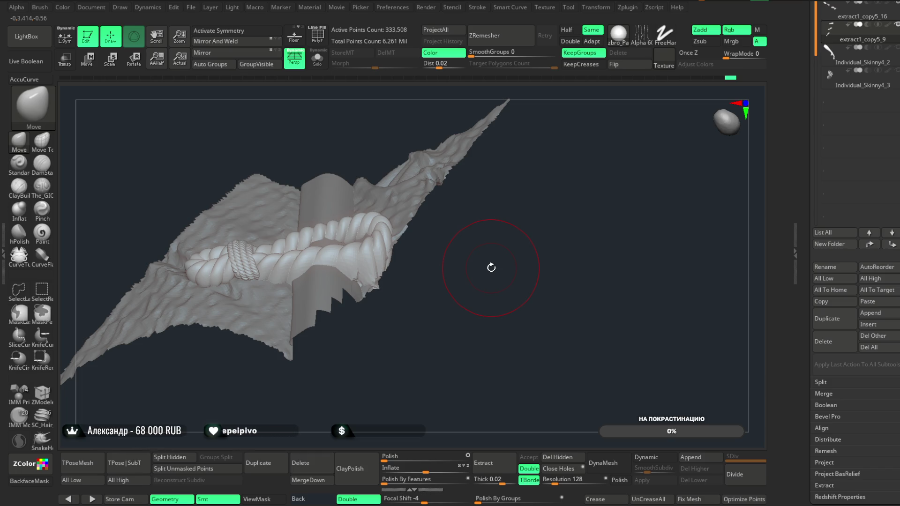
mouse_move(490, 271)
right_mouse_down()
mouse_move(506, 269)
mouse_move(516, 318)
mouse_move(510, 265)
mouse_move(445, 292)
right_mouse_up()
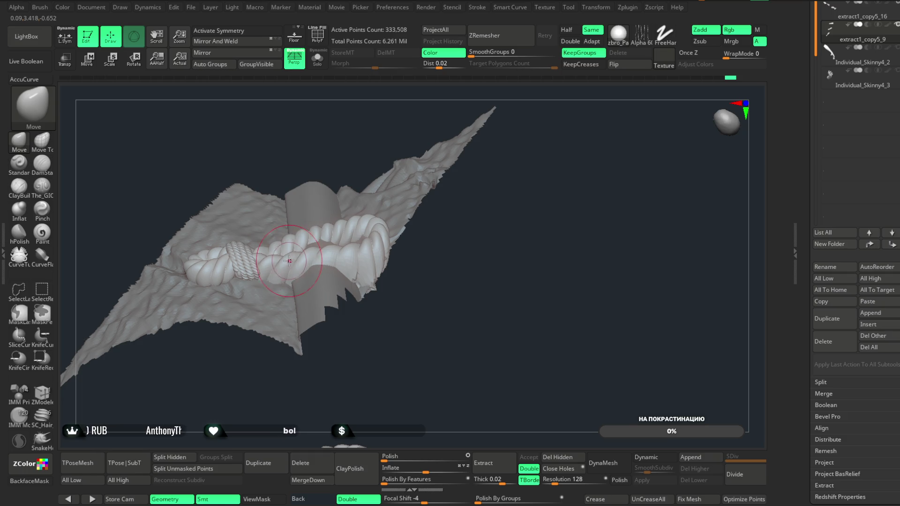
mouse_move(422, 281)
right_mouse_down()
mouse_move(494, 307)
mouse_move(490, 237)
right_mouse_up()
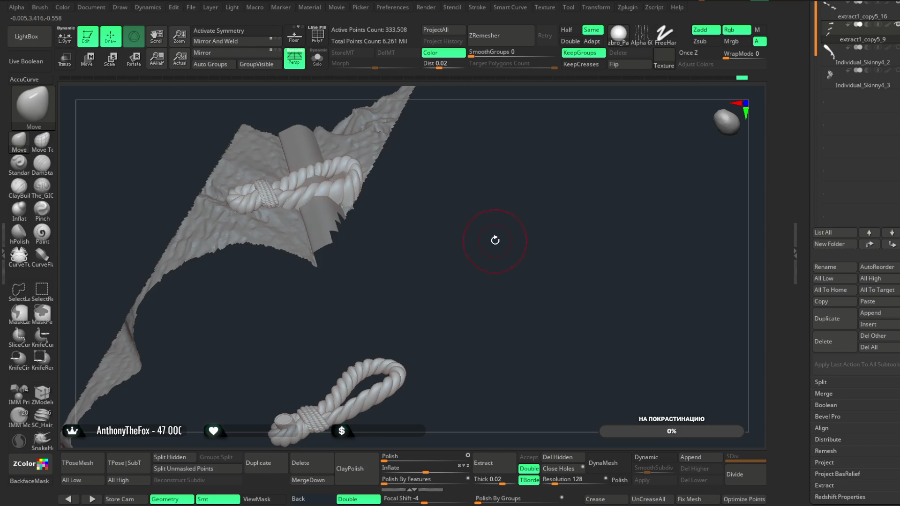
- Make the coat cloth the active subtool and unhide all hidden geometry
left_click(496, 236, "ctrl+shift")
key("ctrl+z")
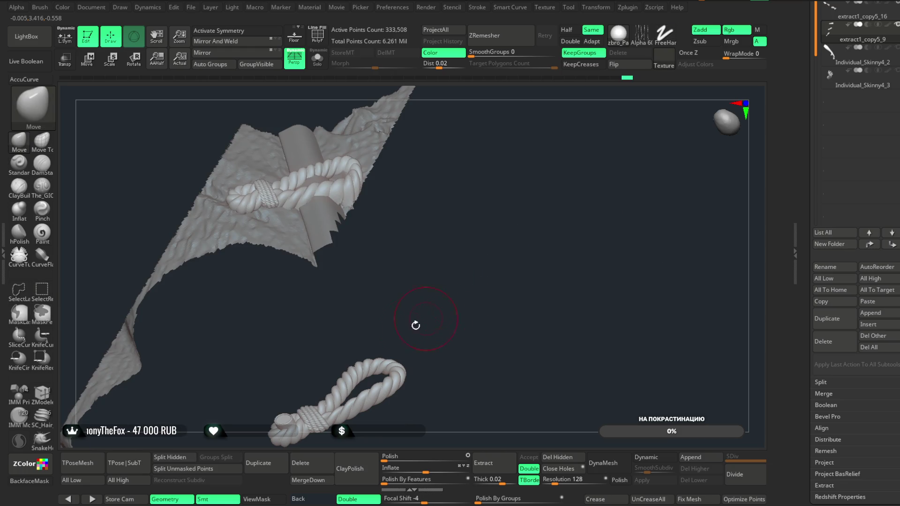
left_click(319, 228, "alt")
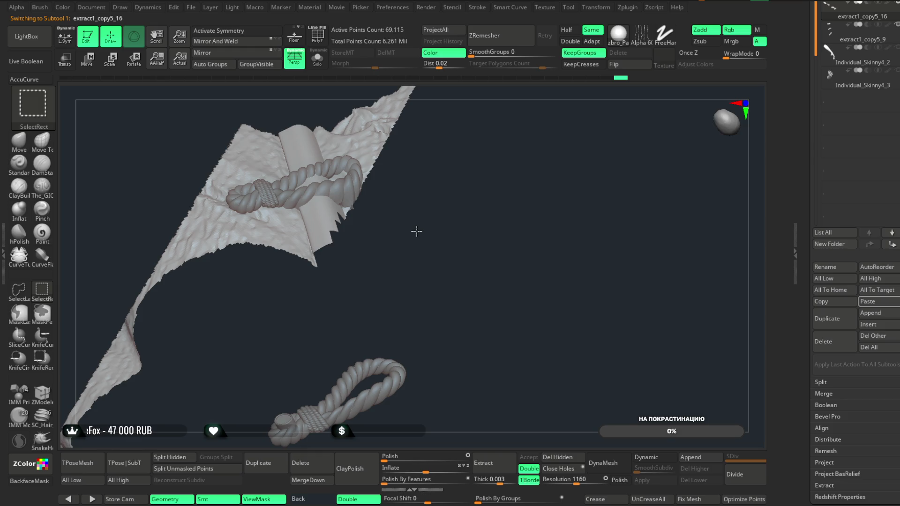
left_click(416, 232, "ctrl+shift")
mouse_move(331, 442)
right_mouse_down()
mouse_move(361, 311)
mouse_move(343, 419)
mouse_move(296, 307)
right_mouse_up()
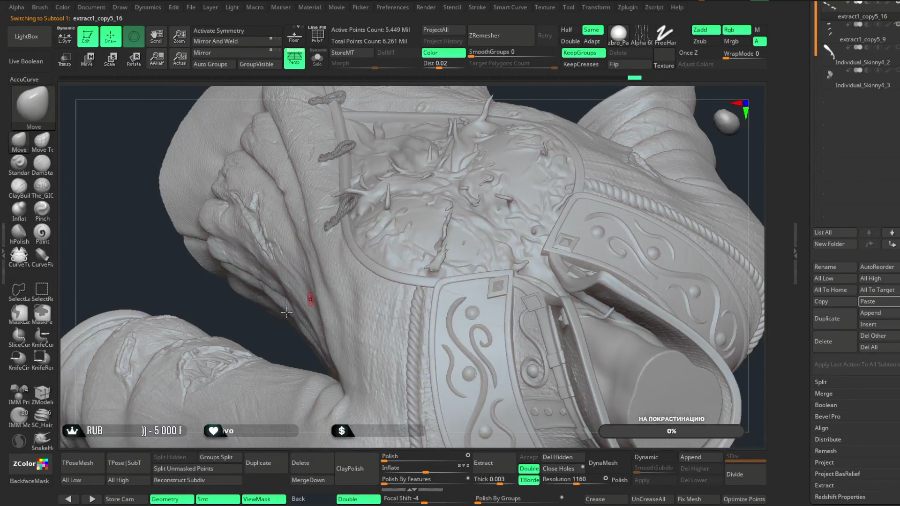
mouse_move(189, 296)
right_mouse_down()
mouse_move(217, 277)
mouse_move(173, 311)
right_mouse_up()
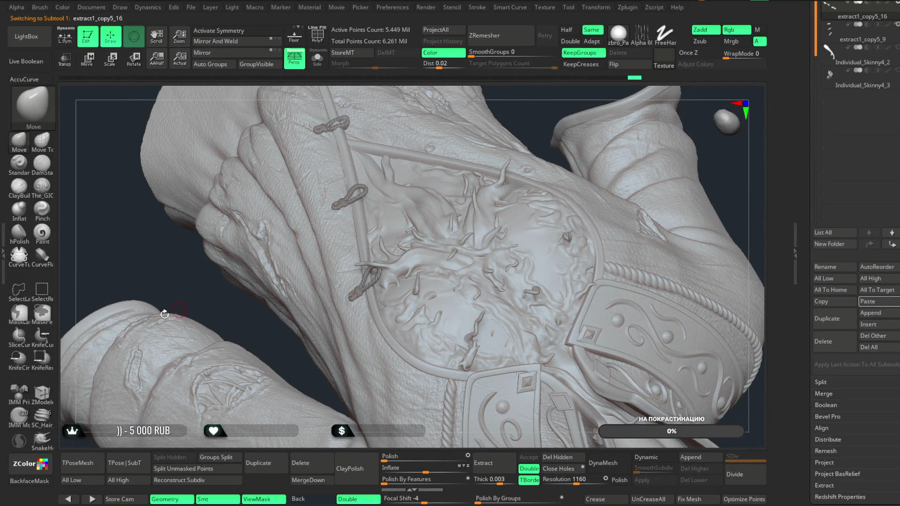
- Use SelectLasso to hide everything except the coat's front strap
left_click(22, 292)
left_click(224, 311)
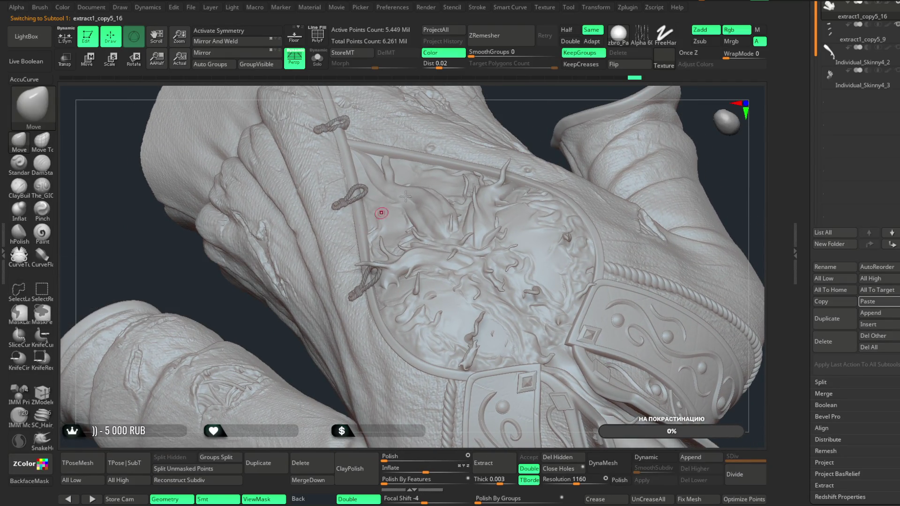
right_click_drag(522, 121, 521, 152, "alt")
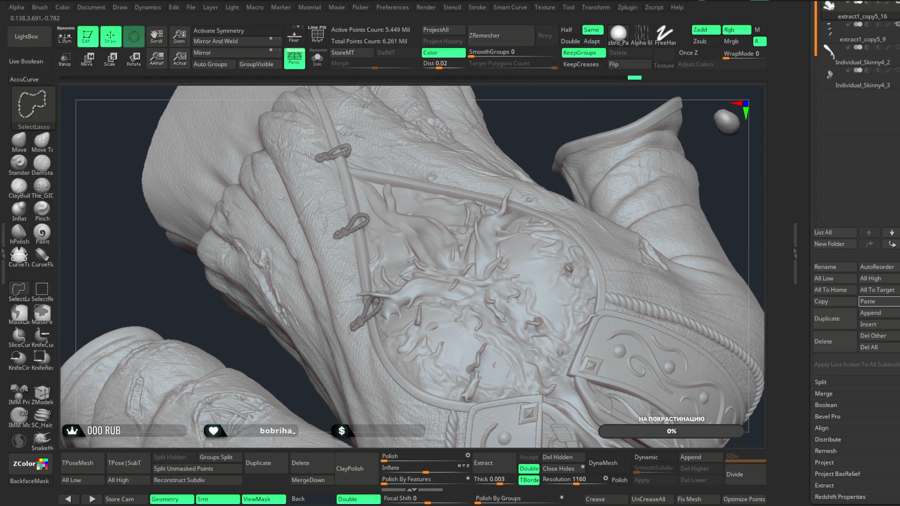
mouse_move(338, 316)
left_mouse_down("ctrl+shift")
mouse_move(371, 342)
mouse_move(386, 197)
mouse_move(342, 125)
mouse_move(328, 127)
left_mouse_up("ctrl+shift")
mouse_move(475, 176)
left_mouse_down()
mouse_move(482, 168)
mouse_move(496, 239)
mouse_move(527, 146)
mouse_move(524, 89)
mouse_move(514, 213)
mouse_move(545, 142)
mouse_move(594, 136)
mouse_move(532, 247)
mouse_move(516, 195)
mouse_move(522, 171)
mouse_move(536, 232)
mouse_move(319, 275)
left_mouse_up()
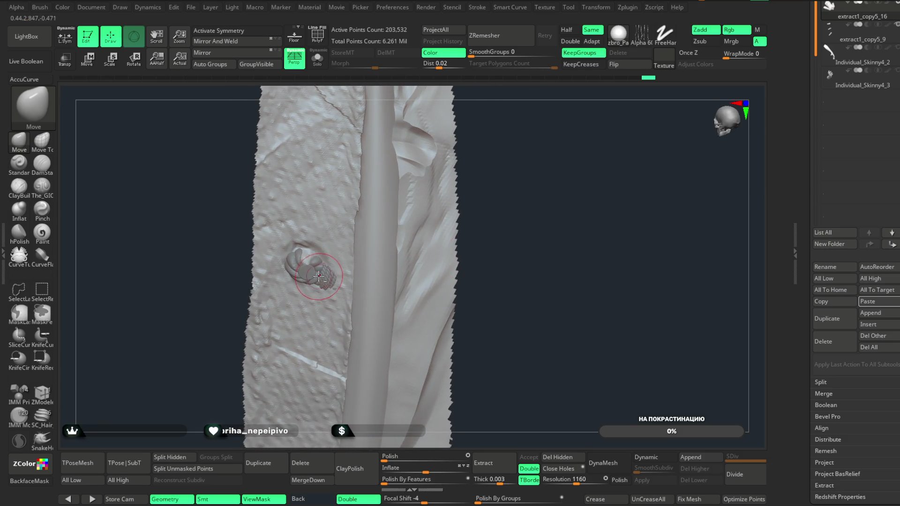
- Switch to rope extract1_copy5_9 and back to strap extract1_copy5_16, then choose ClayBuildup
left_click(322, 276, "alt")
mouse_move(469, 211)
left_mouse_down()
mouse_move(582, 151)
mouse_move(697, 164)
mouse_move(312, 206)
left_mouse_up()
key("space")
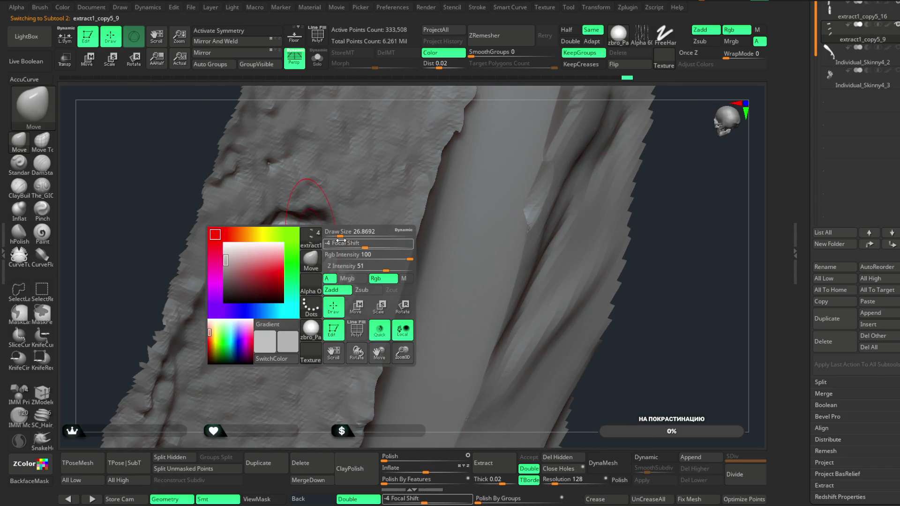
left_click(306, 249, "alt")
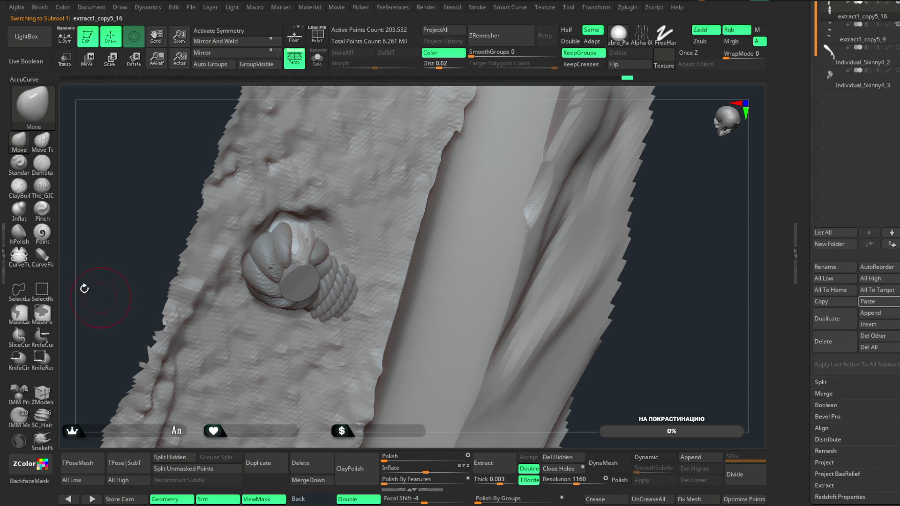
left_click(24, 187)
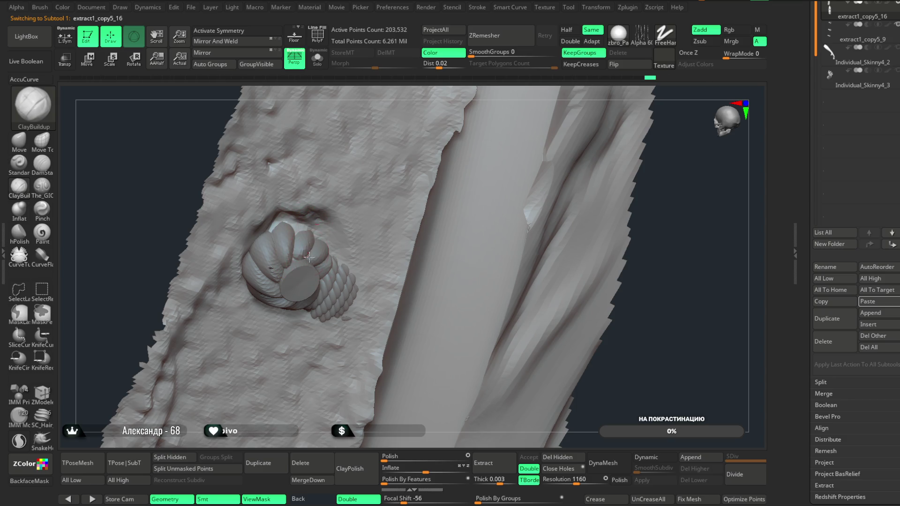
- Orbit around the rope wrapped on the strap and make the rope clasp active
mouse_move(441, 98)
left_mouse_down()
mouse_move(492, 128)
mouse_move(484, 157)
mouse_move(427, 71)
mouse_move(407, 98)
left_mouse_up()
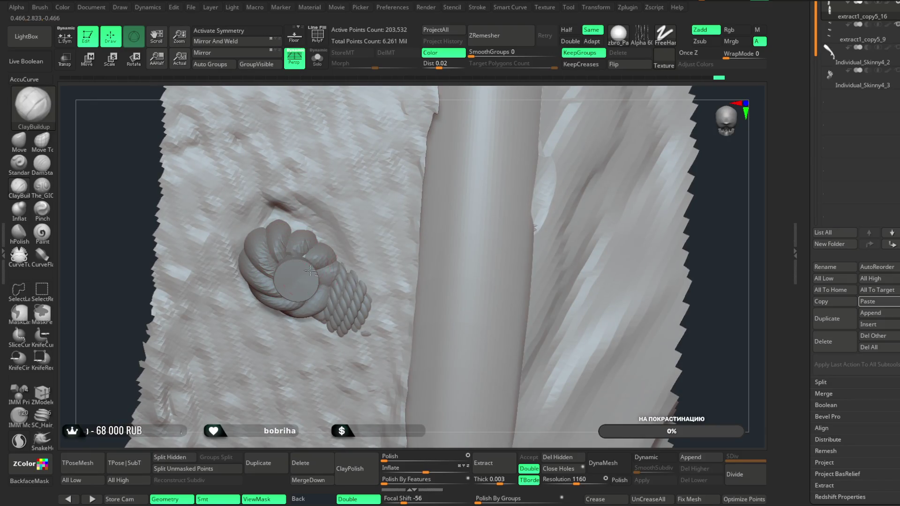
mouse_move(703, 263)
left_mouse_down()
mouse_move(719, 226)
mouse_move(643, 289)
mouse_move(693, 325)
mouse_move(688, 289)
mouse_move(695, 317)
mouse_move(659, 267)
mouse_move(713, 305)
mouse_move(715, 336)
mouse_move(626, 183)
mouse_move(659, 239)
mouse_move(534, 270)
left_mouse_up()
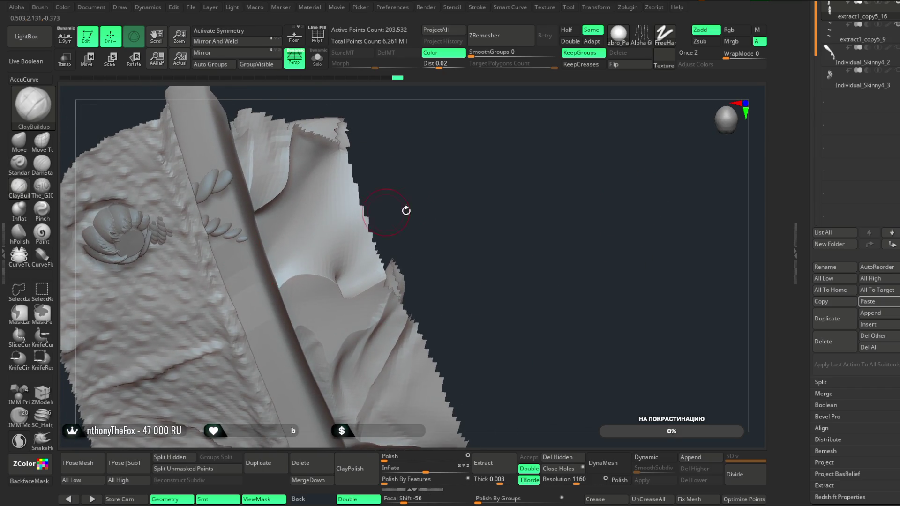
mouse_move(445, 225)
left_mouse_down()
mouse_move(482, 189)
mouse_move(546, 217)
mouse_move(521, 208)
mouse_move(514, 187)
mouse_move(508, 224)
mouse_move(543, 215)
mouse_move(539, 207)
mouse_move(535, 222)
left_mouse_up()
left_click(391, 332, "alt")
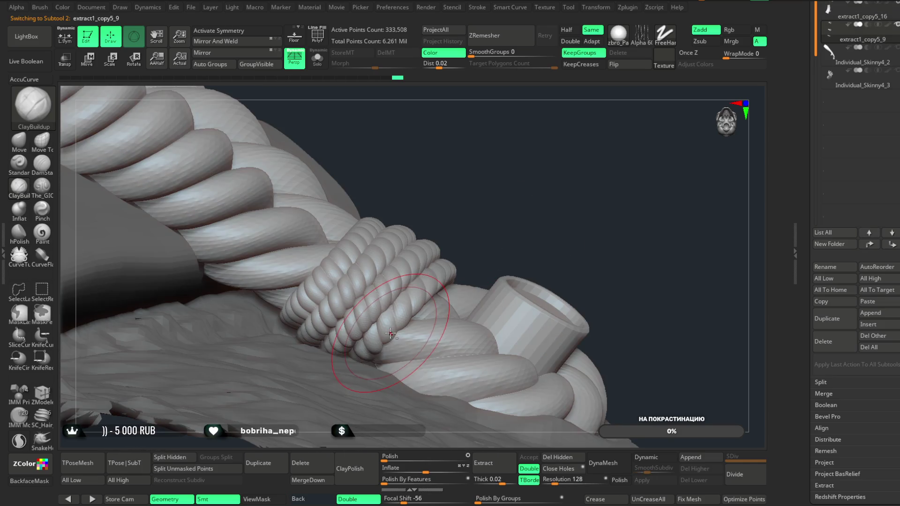
- Switch to Move Topological with a much larger brush and inspect the rope loops on the strap
key("b")
key("m")
key("t")
key("space")
left_click_drag(382, 354, 442, 321)
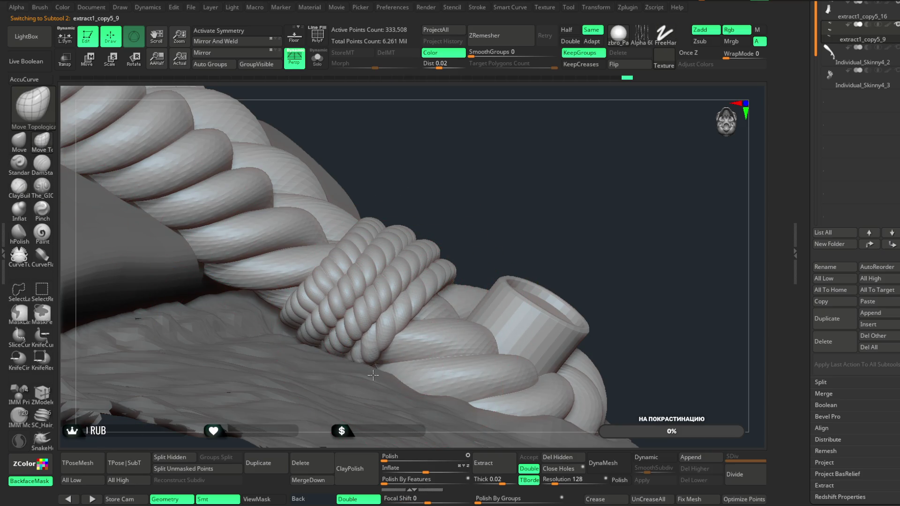
mouse_move(518, 203)
left_mouse_down()
mouse_move(438, 179)
mouse_move(444, 221)
left_mouse_up()
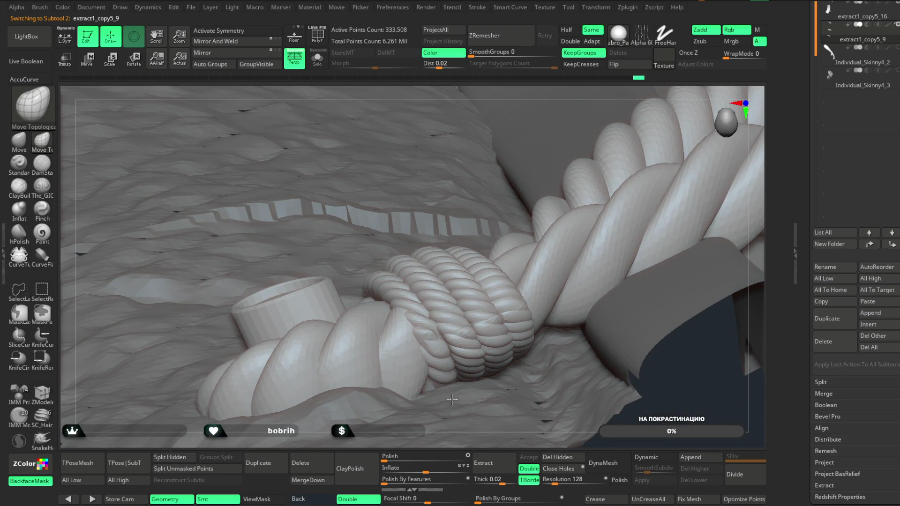
mouse_move(434, 394)
right_mouse_down()
mouse_move(412, 396)
mouse_move(406, 297)
mouse_move(420, 438)
mouse_move(420, 385)
right_mouse_up()
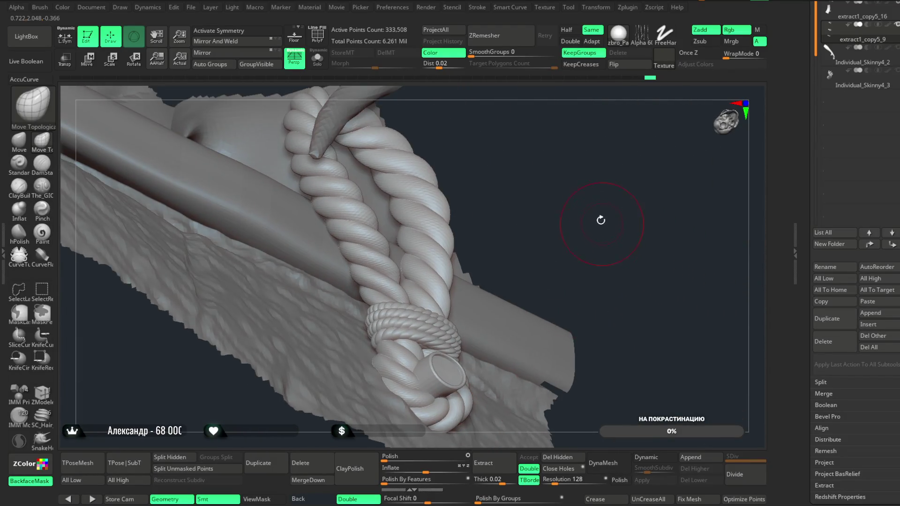
left_click_drag(605, 295, 581, 291)
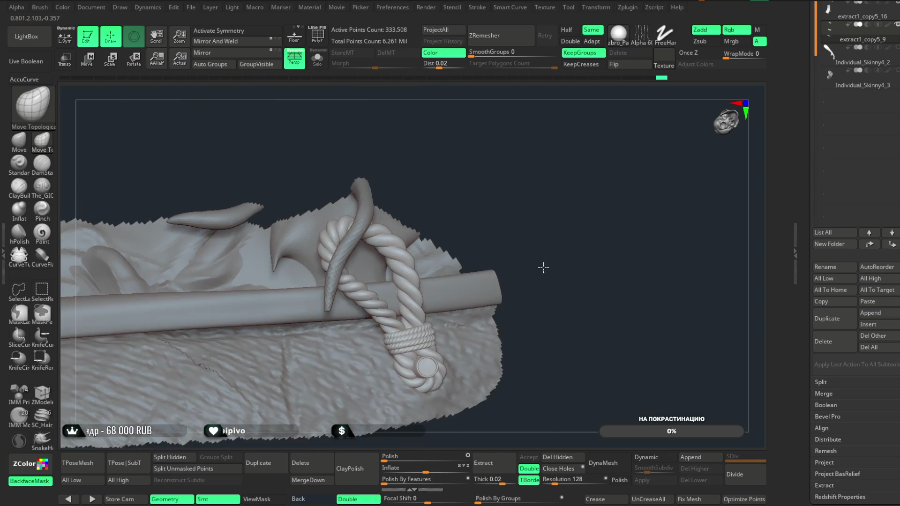
mouse_move(575, 226)
left_mouse_down()
mouse_move(610, 226)
mouse_move(595, 201)
mouse_move(476, 185)
mouse_move(415, 308)
left_mouse_up()
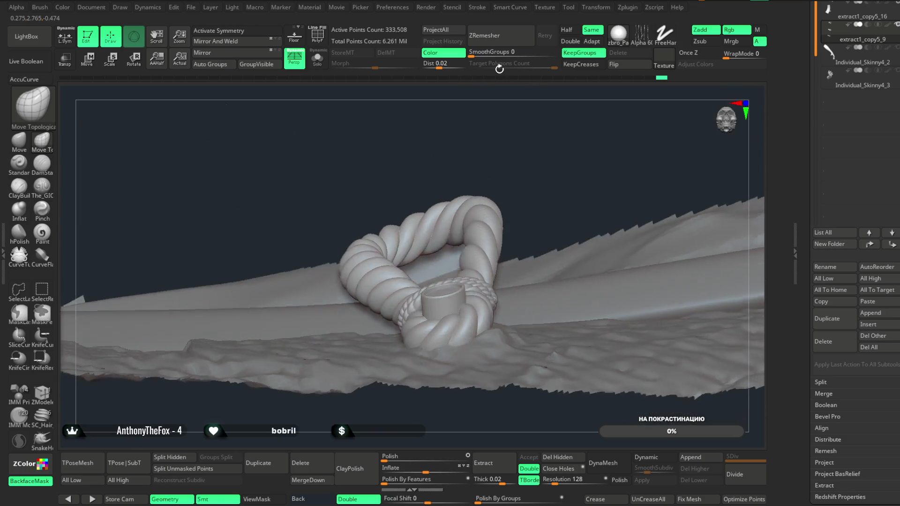
- Turn off BackfaceMask, view the knot from low and high angles, and select extract1_copy5_16
left_click(53, 477)
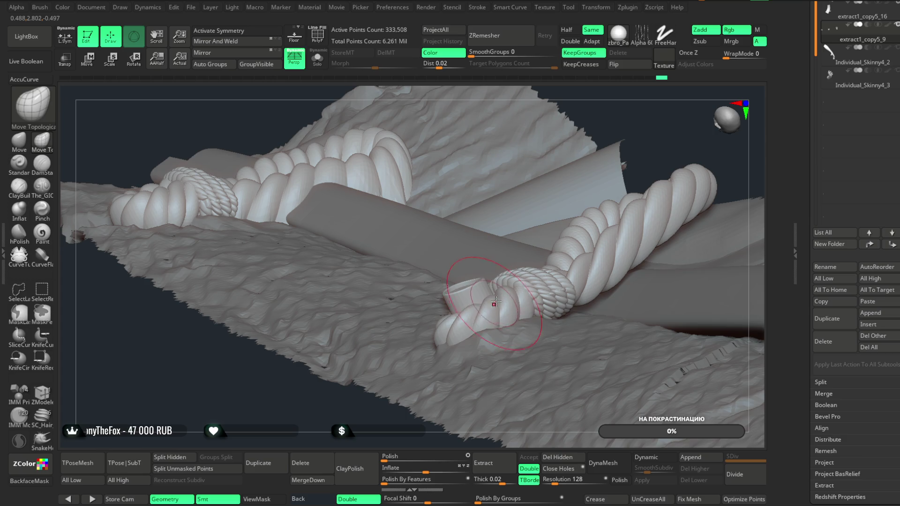
key("space")
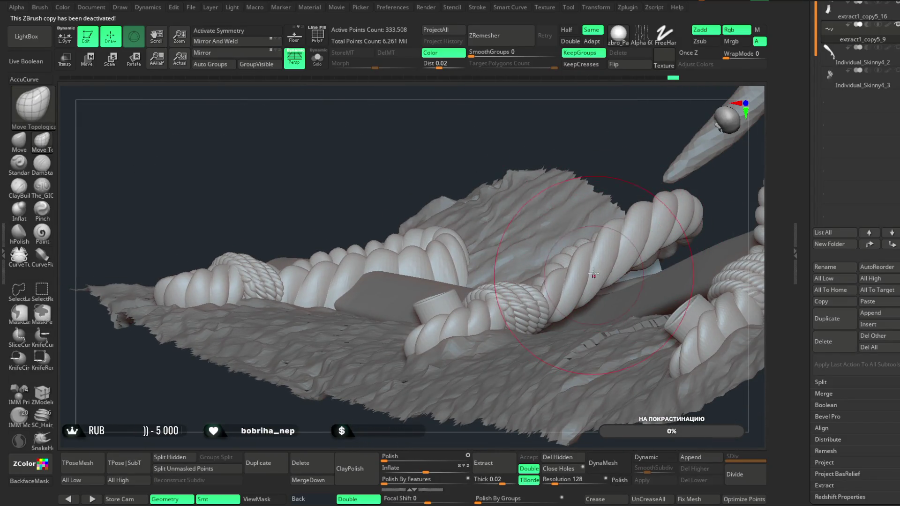
left_click_drag(581, 140, 678, 120)
left_click_drag(429, 213, 529, 210)
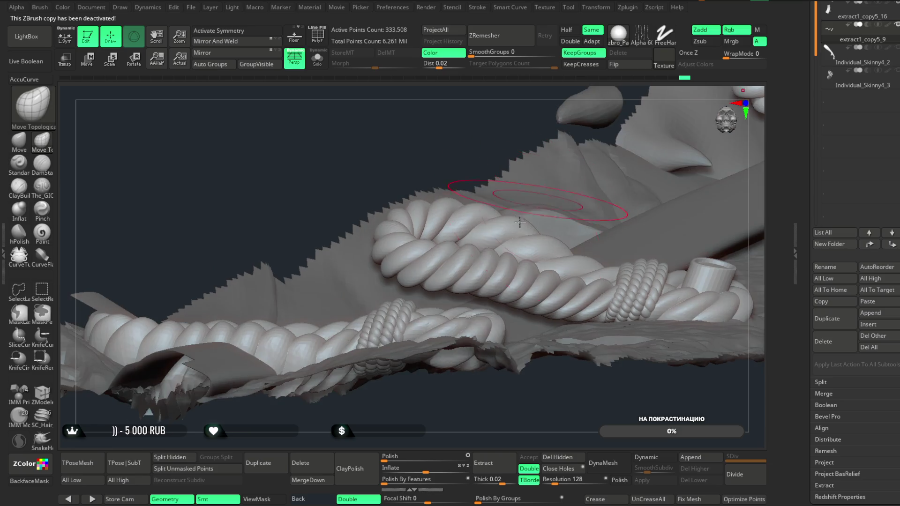
mouse_move(451, 357)
left_mouse_down()
mouse_move(458, 261)
mouse_move(438, 364)
mouse_move(522, 384)
mouse_move(606, 255)
mouse_move(598, 252)
mouse_move(599, 302)
mouse_move(514, 258)
left_mouse_up()
left_click(462, 235, "alt")
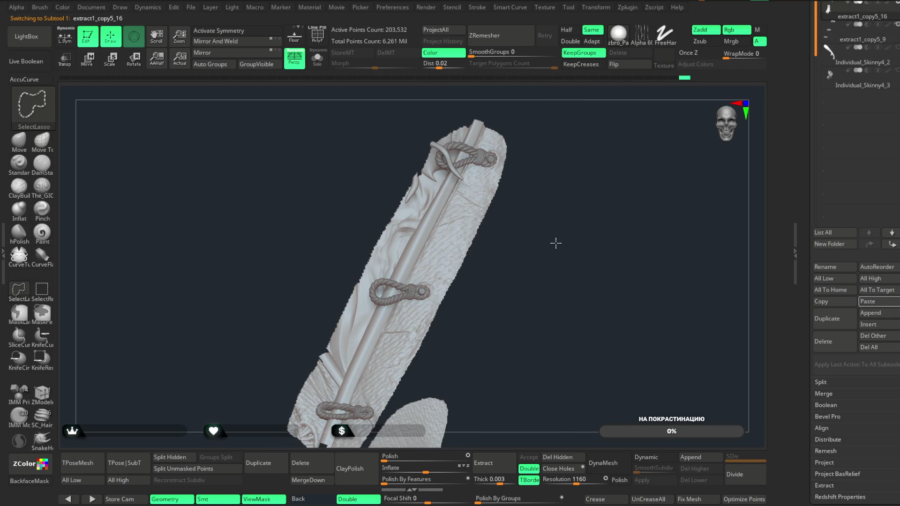
- Frame the whole coat, activate rope toggles extract1_copy5_9 with the Move brush, and open File
key("f")
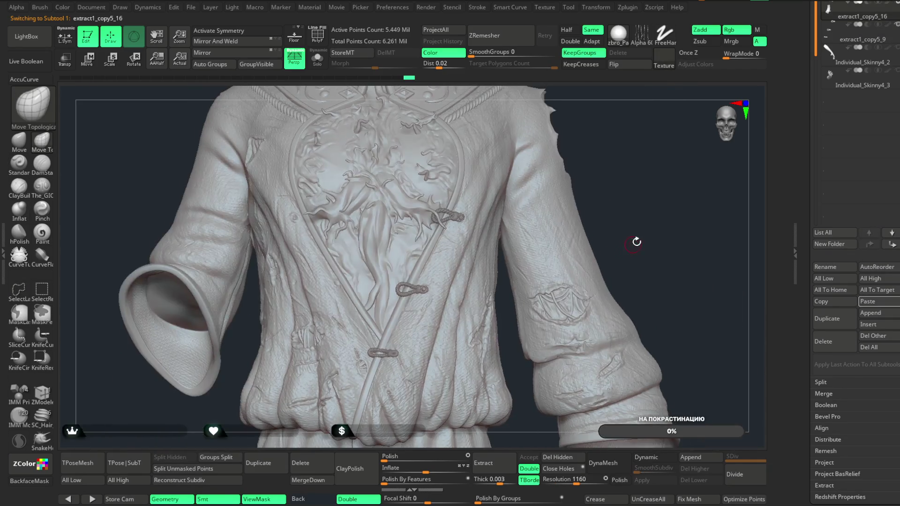
scroll(412, 243, "up", 5)
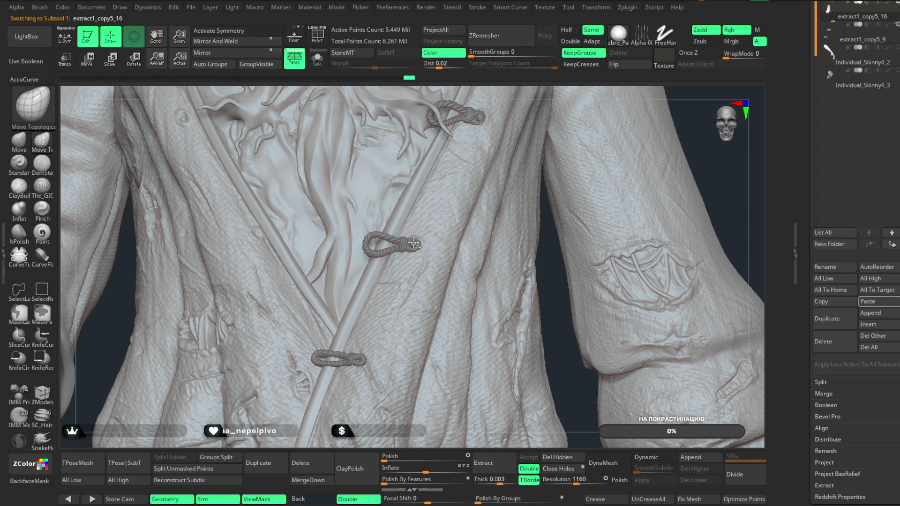
left_click(21, 140)
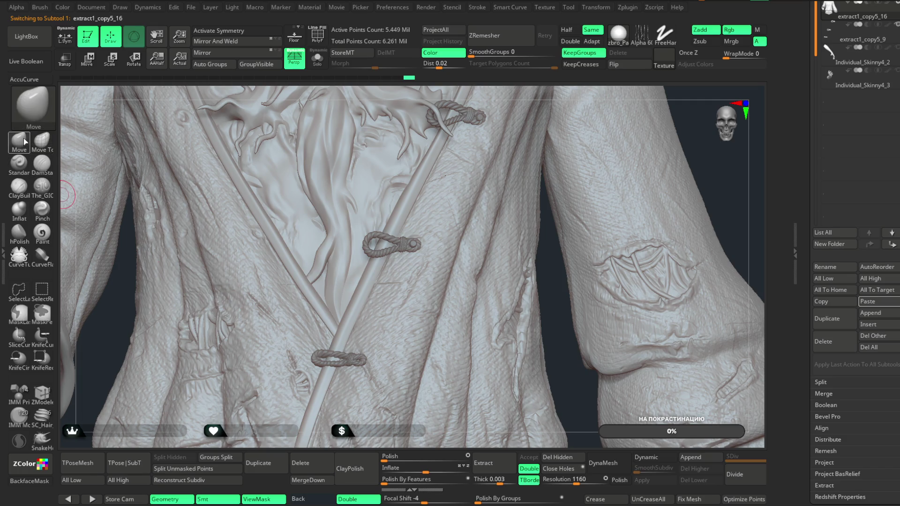
left_click(412, 246, "alt")
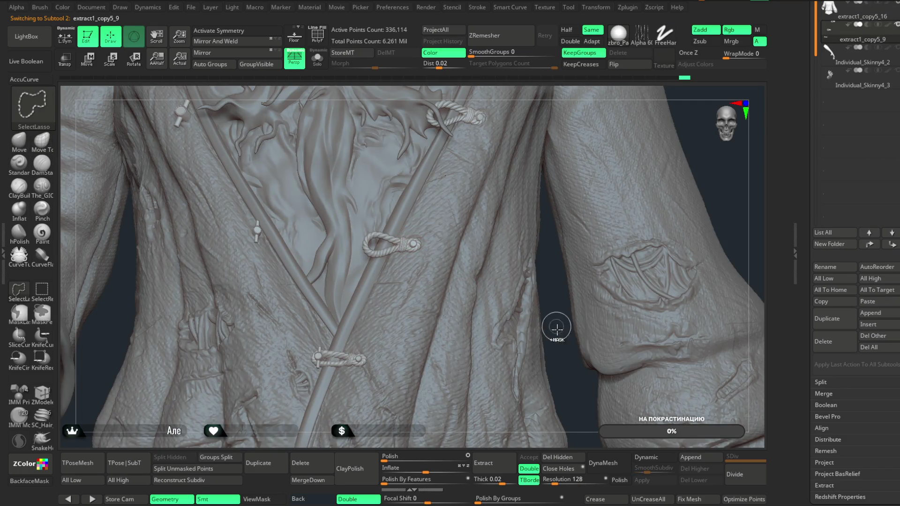
mouse_move(568, 331)
left_mouse_down()
mouse_move(557, 328)
mouse_move(606, 339)
mouse_move(579, 249)
mouse_move(615, 214)
left_mouse_up()
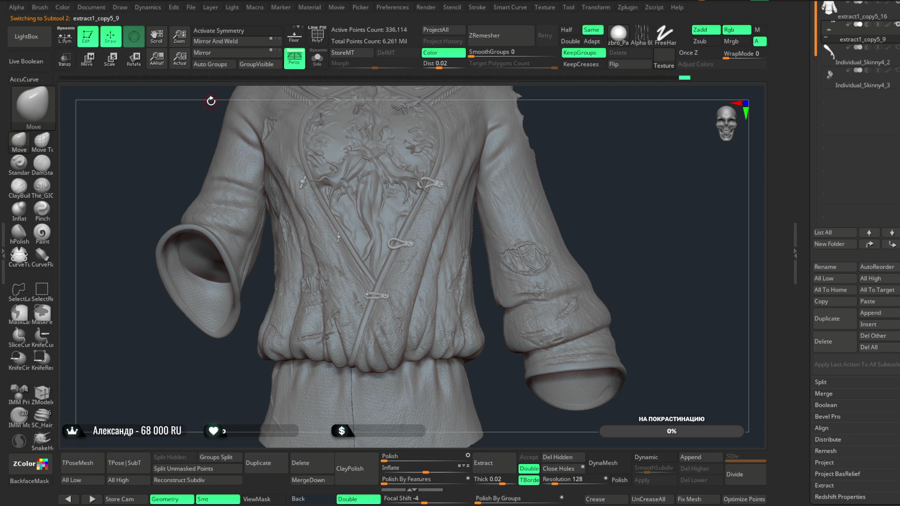
left_click(192, 9)
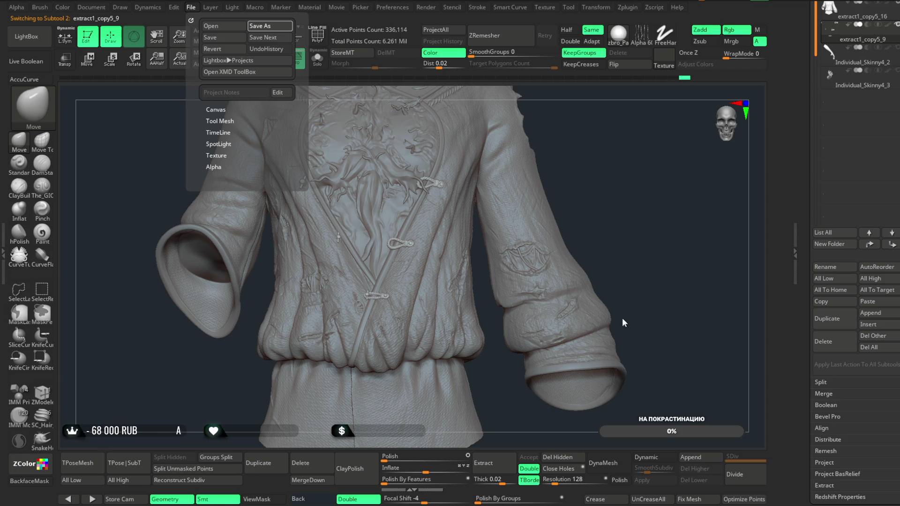
- Save the coat bust project and turn the coat to show its right side
key("ctrl+s")
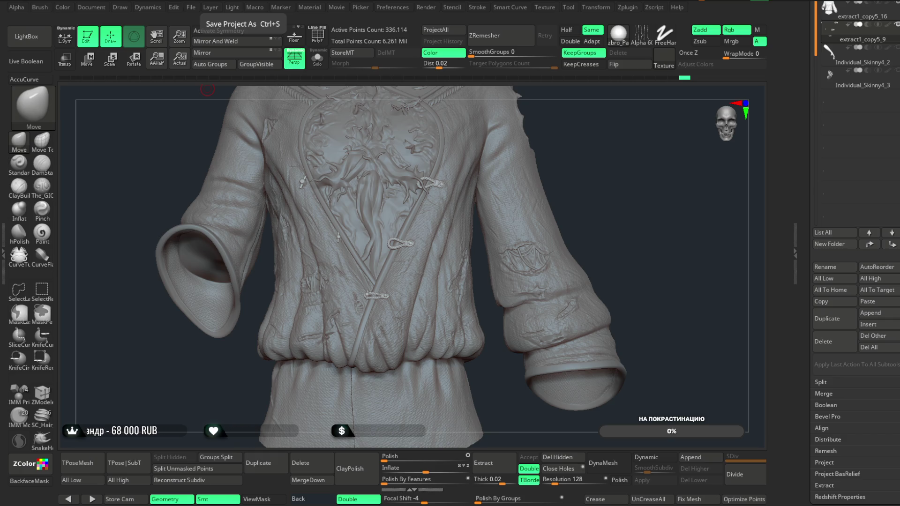
mouse_move(648, 302)
left_mouse_down()
mouse_move(636, 298)
mouse_move(654, 298)
left_mouse_up()
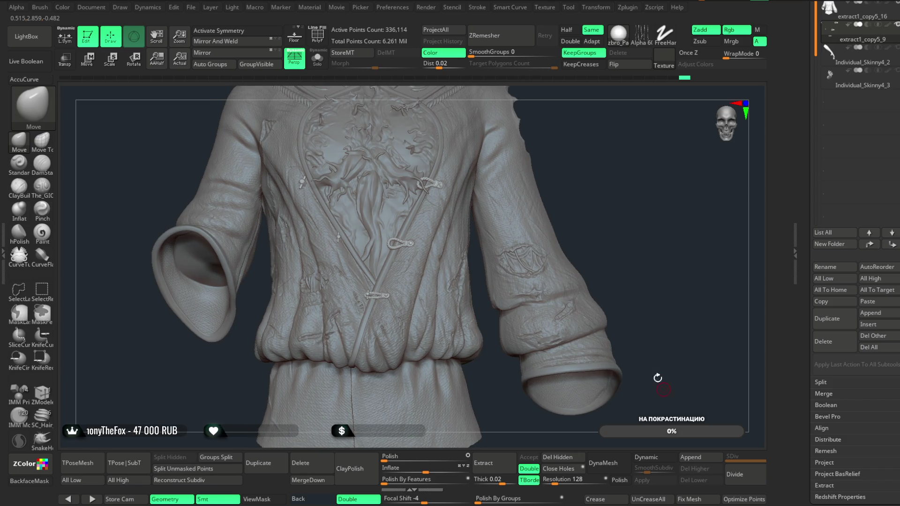
mouse_move(608, 182)
left_mouse_down()
mouse_move(597, 175)
mouse_move(602, 277)
mouse_move(618, 195)
mouse_move(608, 235)
mouse_move(608, 206)
mouse_move(603, 213)
mouse_move(697, 157)
left_mouse_up()
- Save the project again and merge the rope clasps into the coat mesh
scroll(855, 141, "up", 4)
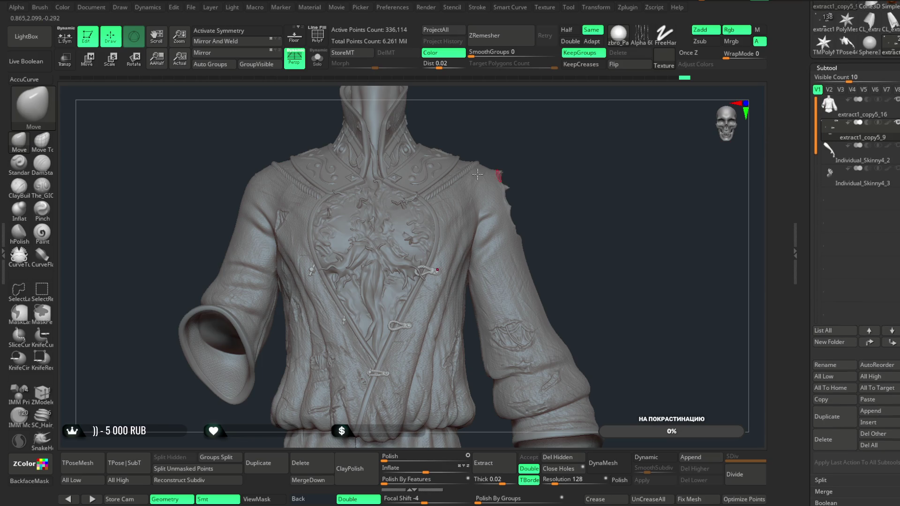
left_click(192, 8)
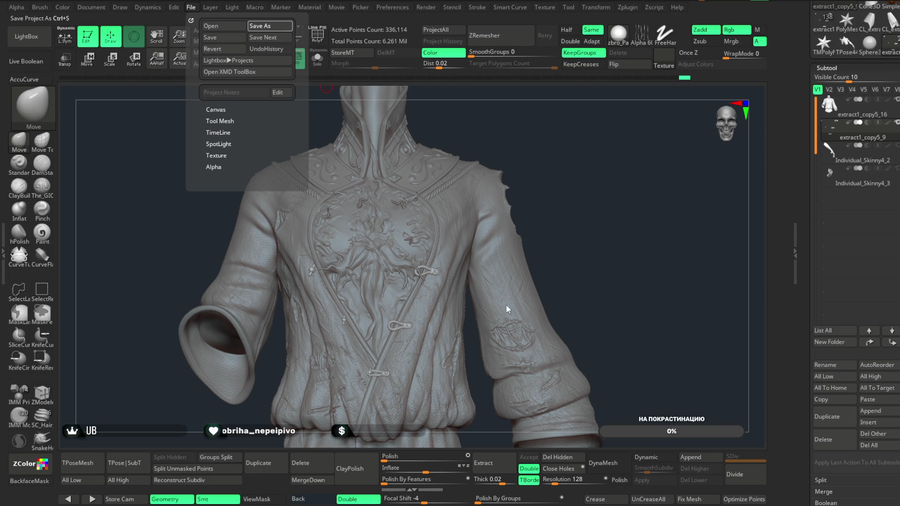
key("ctrl+s")
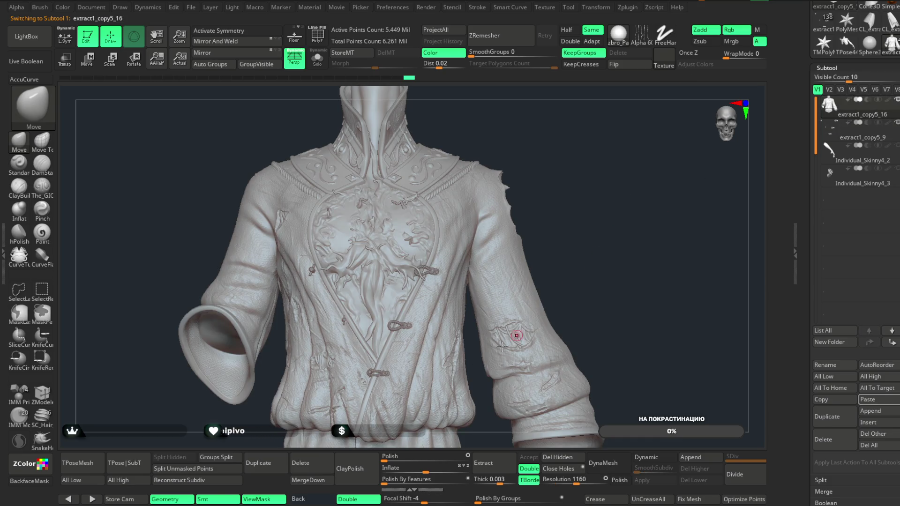
left_click(295, 479)
- Confirm the irreversible merge, then switch to the Move gizmo and open its transform types
left_click(276, 494)
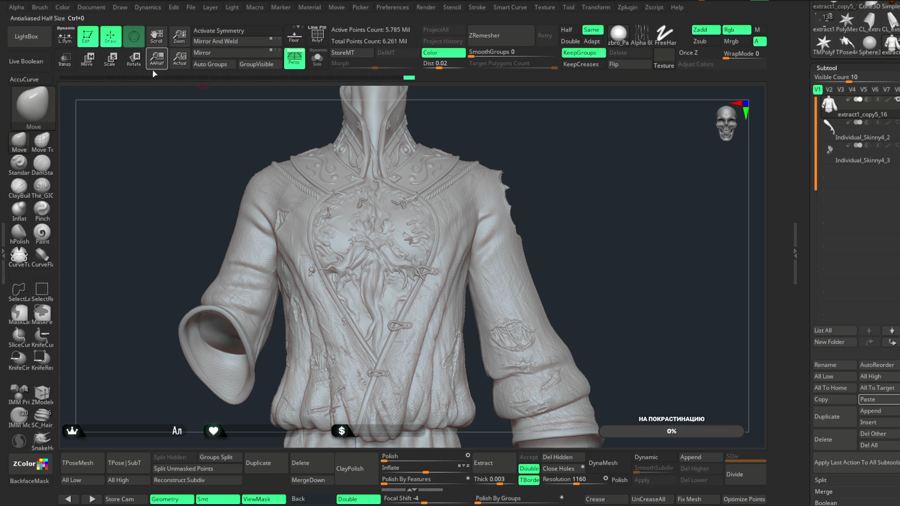
left_click(87, 59)
left_click(341, 227)
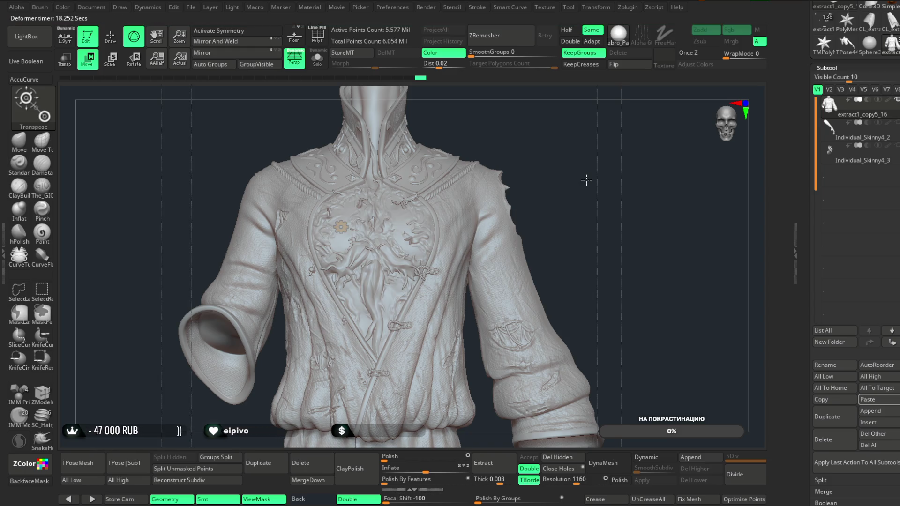
left_click(341, 228)
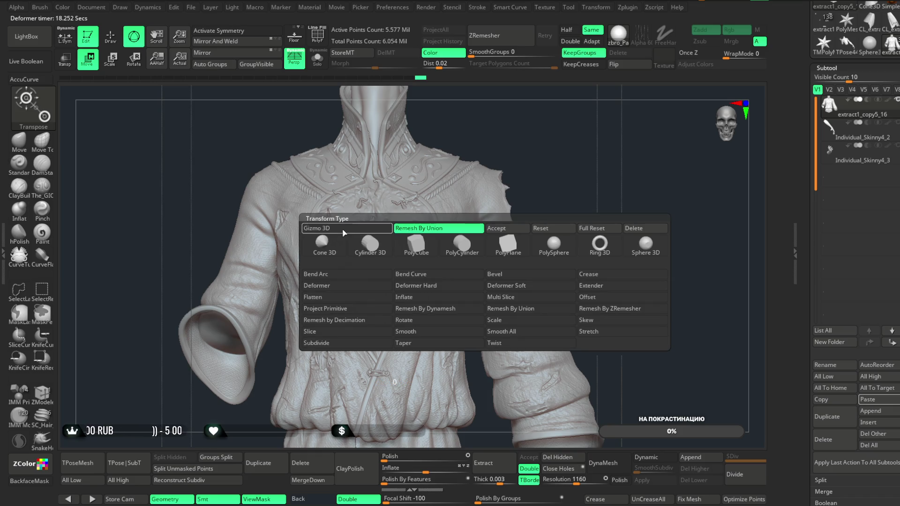
left_click(514, 221)
mouse_move(592, 198)
left_mouse_down()
mouse_move(737, 175)
mouse_move(618, 176)
left_mouse_up()
left_click(110, 37)
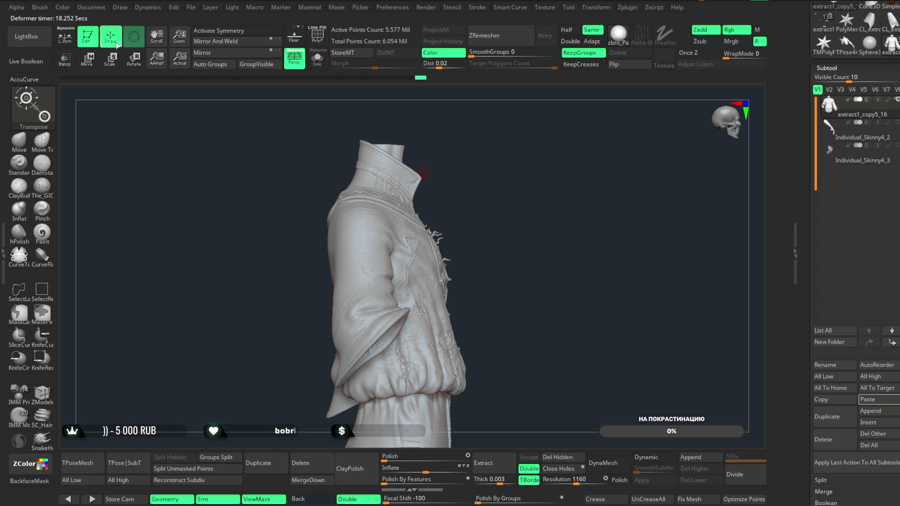
left_click(23, 290)
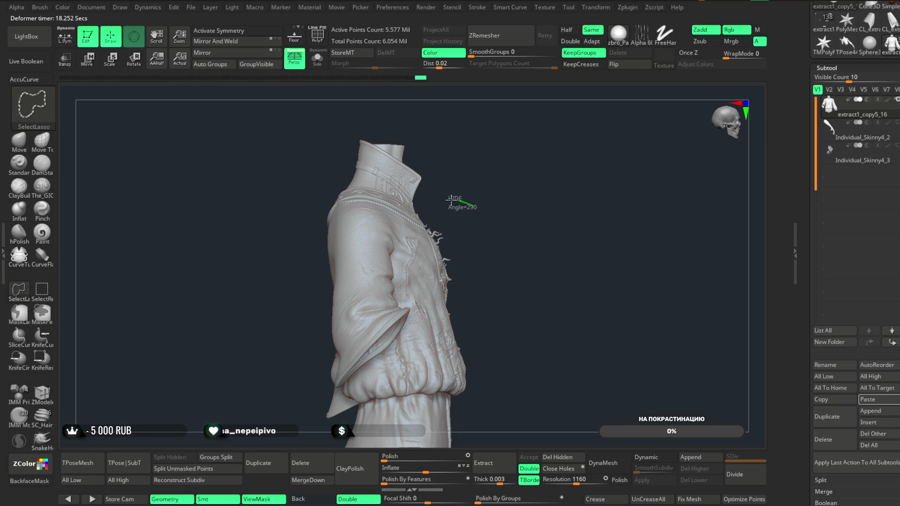
mouse_move(432, 337)
left_mouse_down("ctrl+shift")
mouse_move(454, 357)
mouse_move(548, 279)
mouse_move(679, 217)
mouse_move(679, 249)
mouse_move(644, 186)
mouse_move(648, 261)
mouse_move(641, 136)
mouse_move(645, 169)
mouse_move(634, 163)
mouse_move(647, 221)
mouse_move(640, 173)
mouse_move(695, 162)
mouse_move(593, 213)
mouse_move(611, 185)
mouse_move(625, 192)
mouse_move(606, 185)
mouse_move(587, 196)
left_mouse_up("ctrl+shift")
key("f")
key("ctrl+shift")
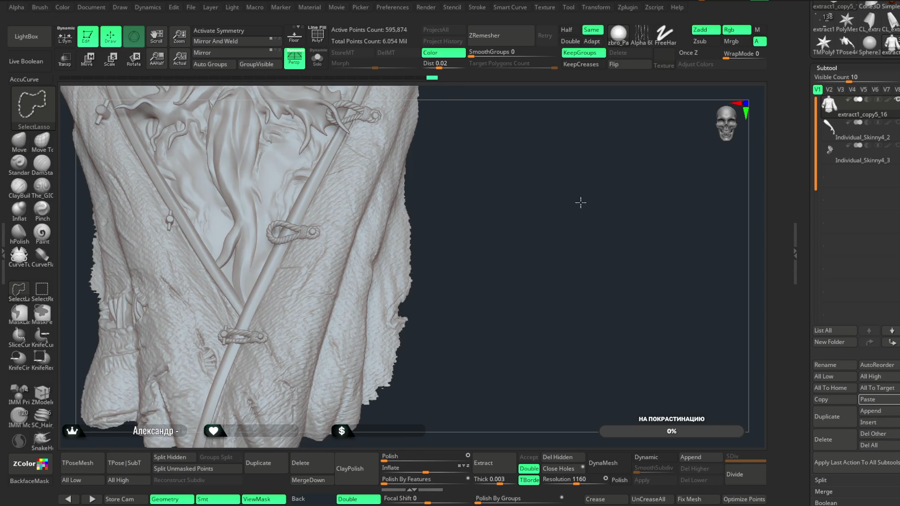
left_click(580, 203, "ctrl+shift")
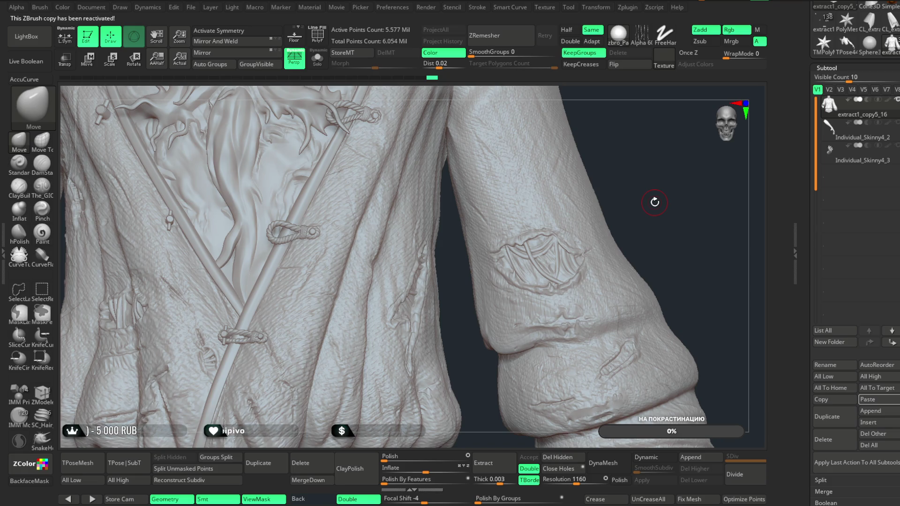
mouse_move(733, 203)
left_mouse_down()
mouse_move(739, 183)
mouse_move(729, 191)
mouse_move(671, 187)
mouse_move(647, 160)
mouse_move(628, 219)
mouse_move(603, 189)
mouse_move(593, 199)
mouse_move(611, 349)
mouse_move(608, 207)
left_mouse_up()
left_click(846, 42)
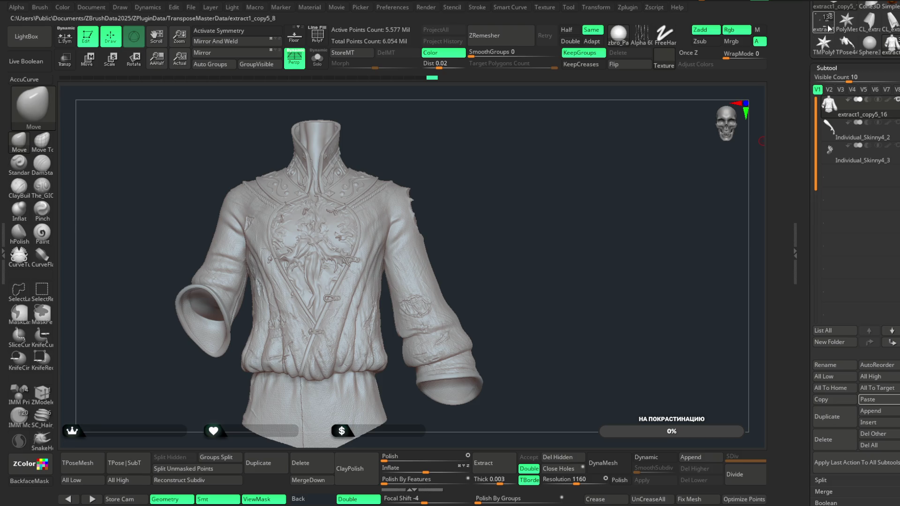
left_click_drag(602, 259, 597, 301)
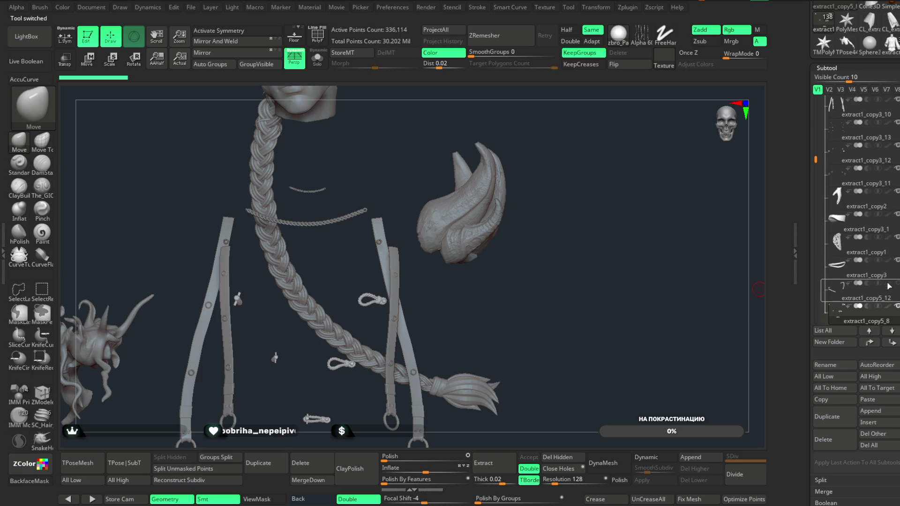
- Select the character's collar chain, check it in Solo, copy it, and return to the coat tool
mouse_move(531, 294)
left_mouse_down()
mouse_move(539, 289)
mouse_move(436, 307)
left_mouse_up()
left_click(366, 206, "alt")
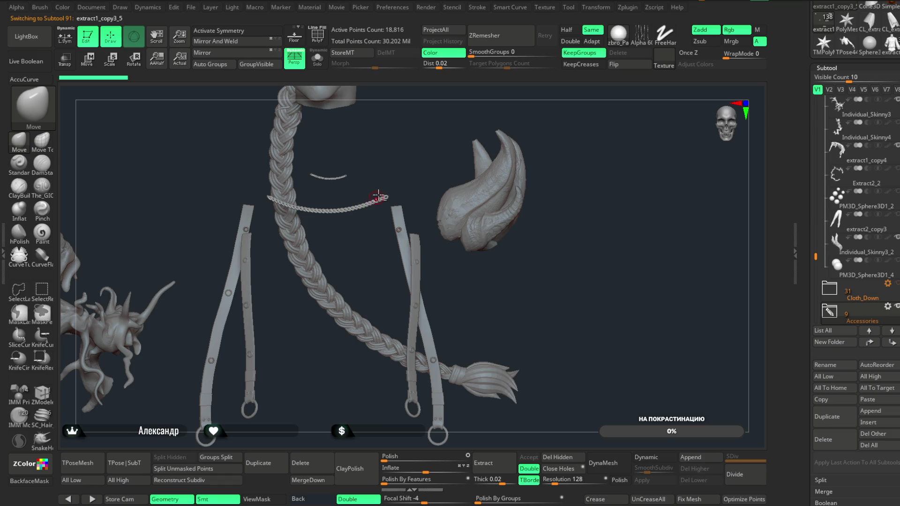
left_click_drag(403, 159, 411, 188, "alt")
left_click(317, 59)
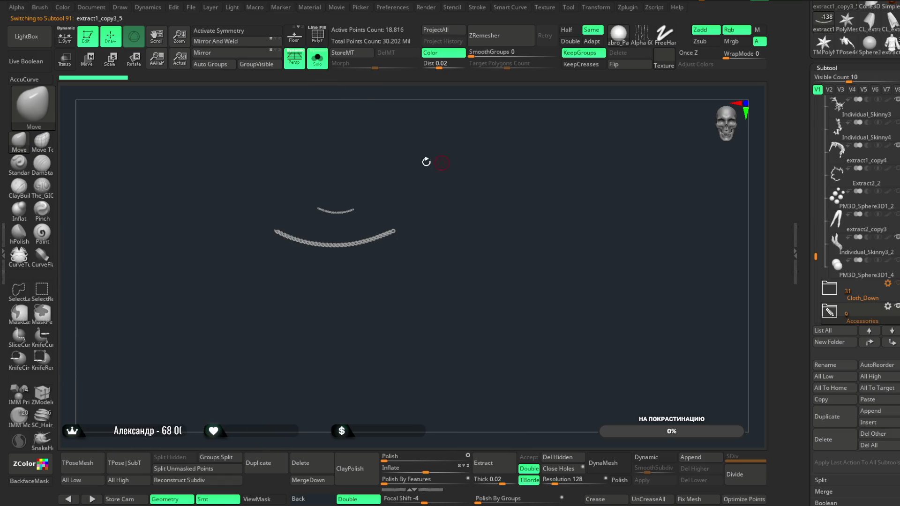
left_click(323, 67)
mouse_move(581, 192)
left_mouse_down()
mouse_move(586, 180)
mouse_move(582, 203)
mouse_move(598, 154)
mouse_move(588, 155)
mouse_move(576, 195)
mouse_move(589, 195)
left_mouse_up()
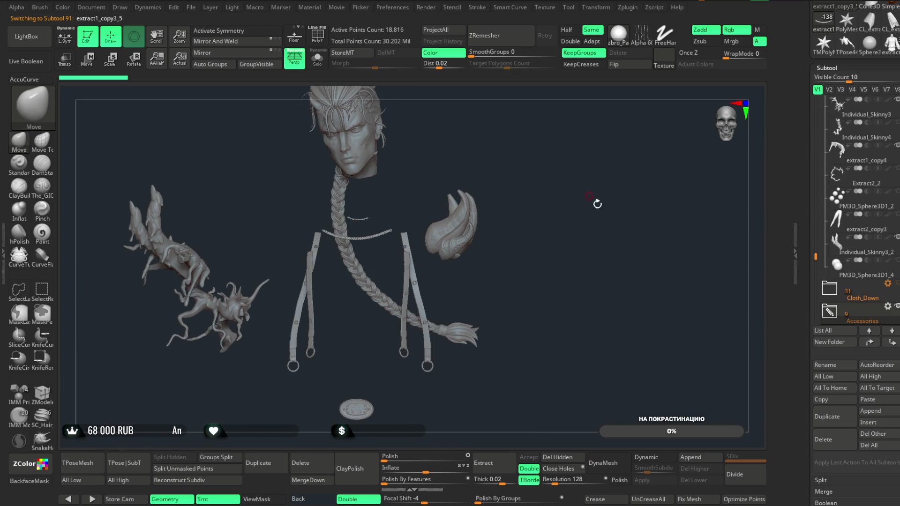
left_click(831, 401)
left_click(893, 54)
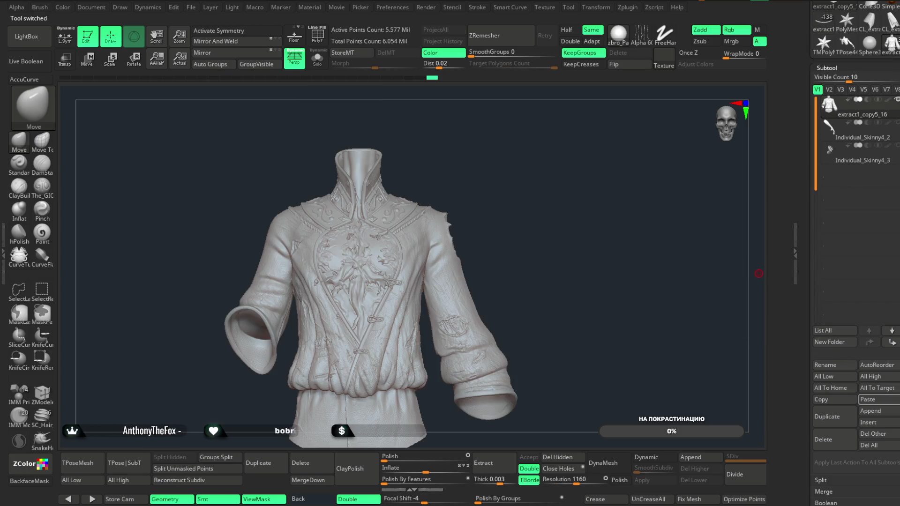
- Paste chain extract1_copy3_6 onto the coat collar, check it up close, then return to the character tool
left_click(871, 297)
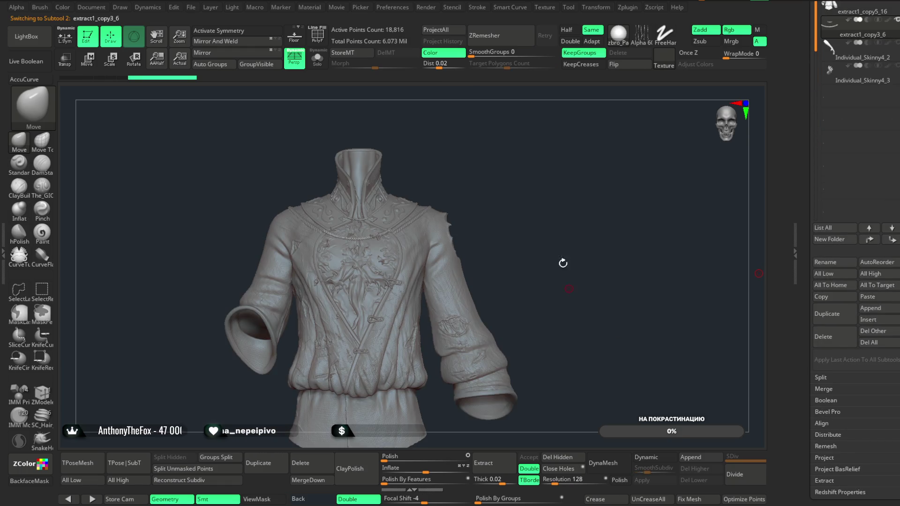
mouse_move(574, 253)
right_mouse_down("ctrl")
mouse_move(691, 204)
mouse_move(665, 256)
right_mouse_up("ctrl")
right_click_drag(664, 188, 662, 176)
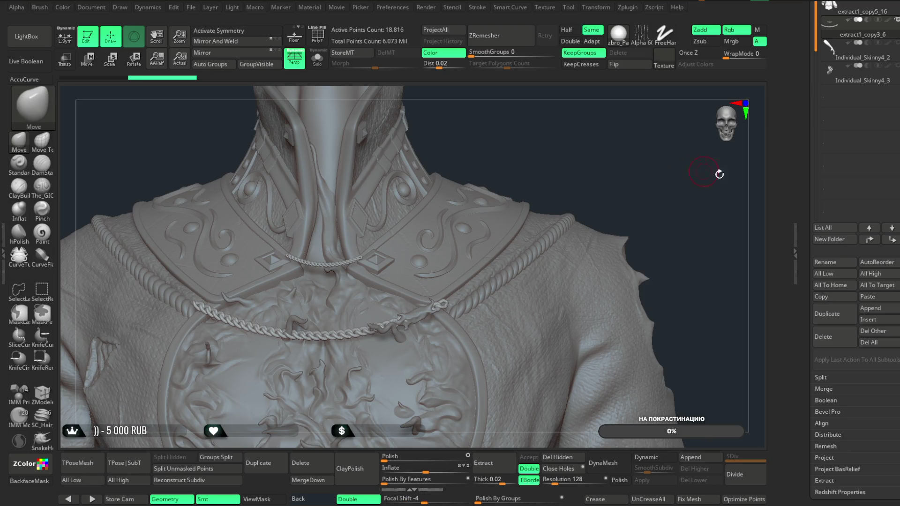
scroll(865, 88, "up", 5)
left_click(865, 88)
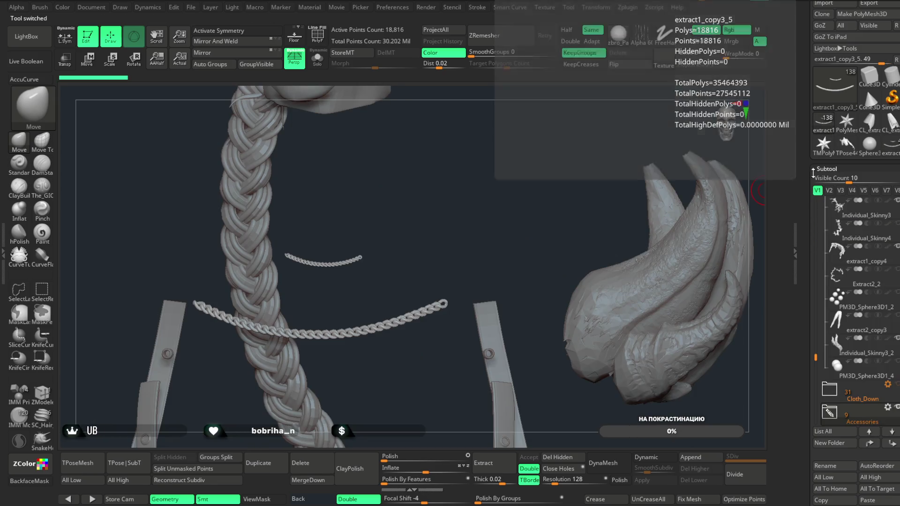
- Make the extract1_copy3_8 clasp pieces visible and the active subtool
scroll(831, 345, "down", 3)
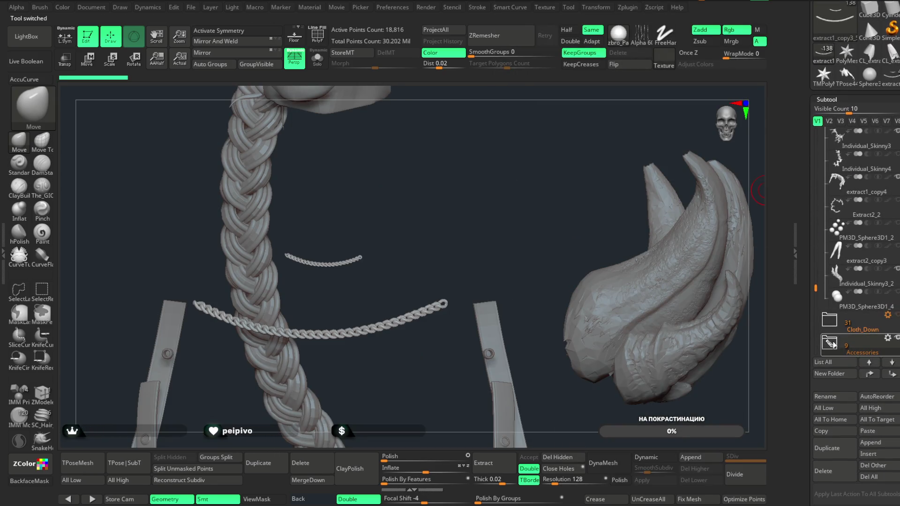
mouse_move(815, 288)
left_mouse_down()
mouse_move(816, 300)
mouse_move(816, 194)
left_mouse_up()
mouse_move(857, 261)
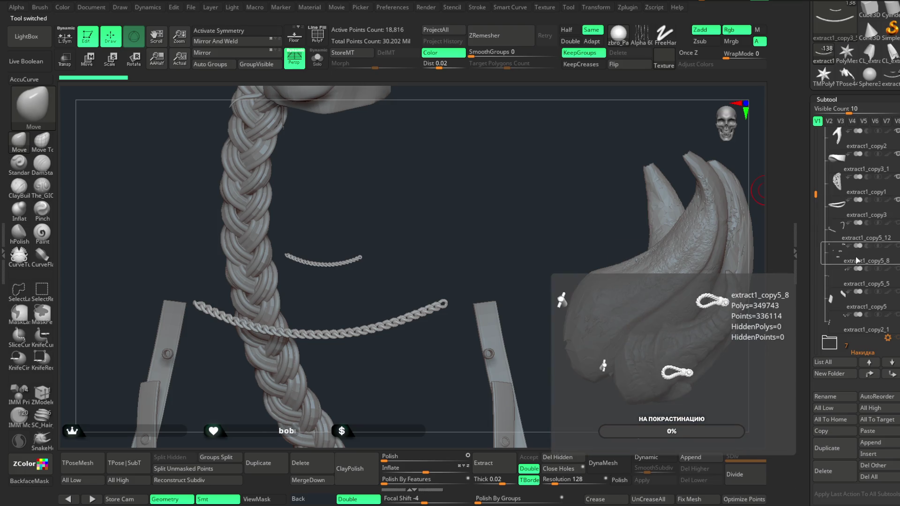
left_click_drag(815, 193, 815, 173)
mouse_move(845, 204)
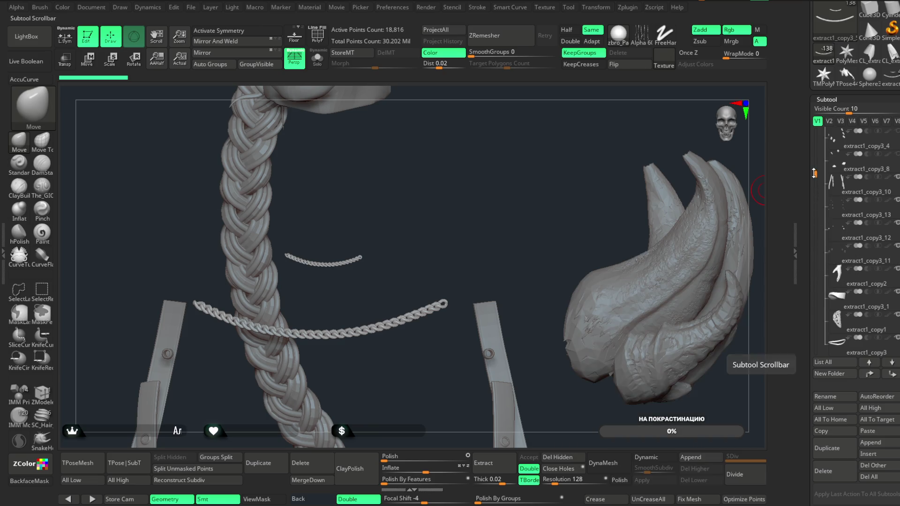
left_click_drag(814, 174, 815, 163)
mouse_move(860, 212)
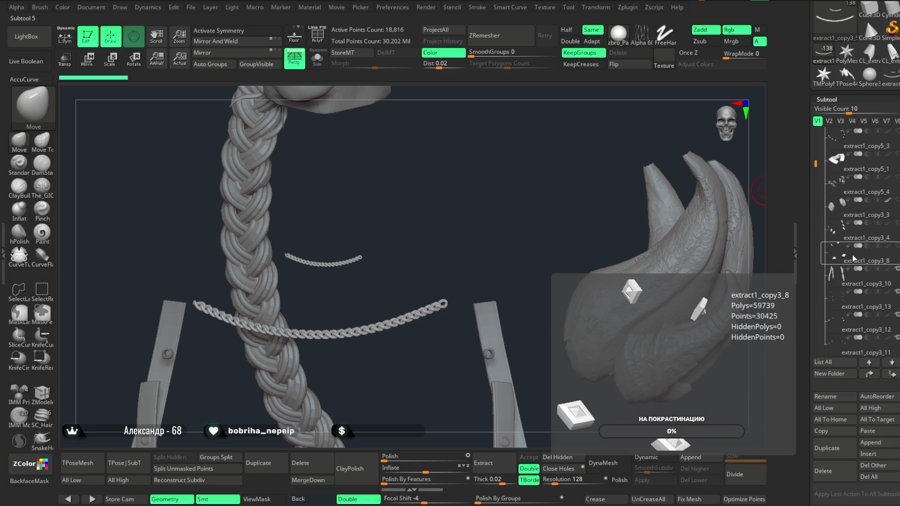
left_click(896, 247)
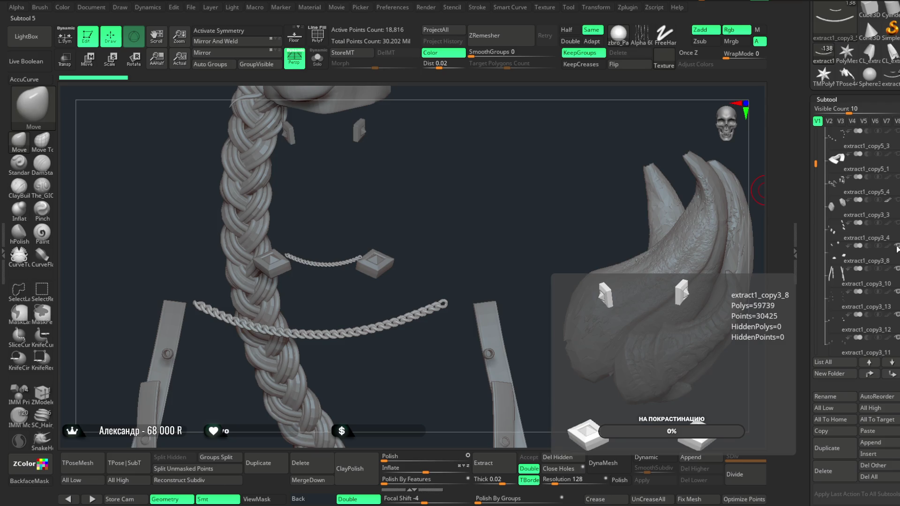
left_click(850, 257)
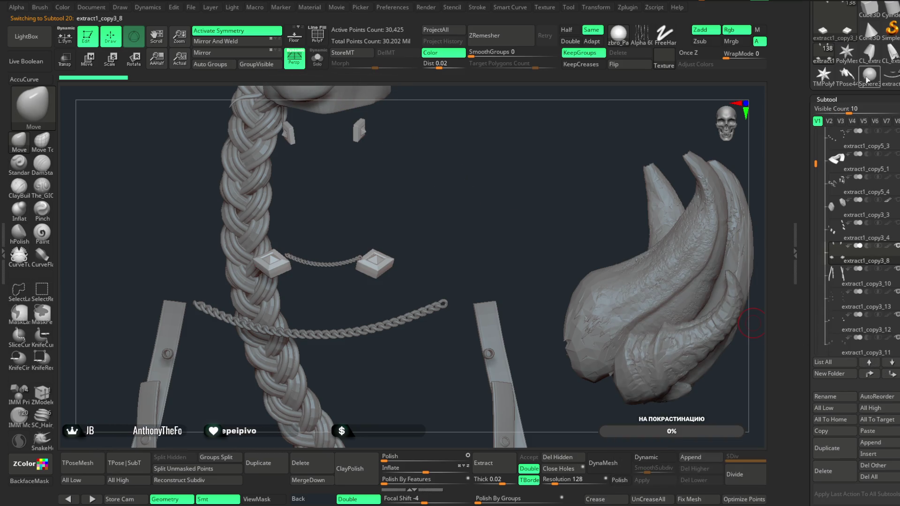
- Compare against the coat's collar, then return to the character model
left_click(891, 85)
mouse_move(597, 243)
left_mouse_down()
mouse_move(647, 221)
mouse_move(587, 233)
mouse_move(582, 183)
left_mouse_up()
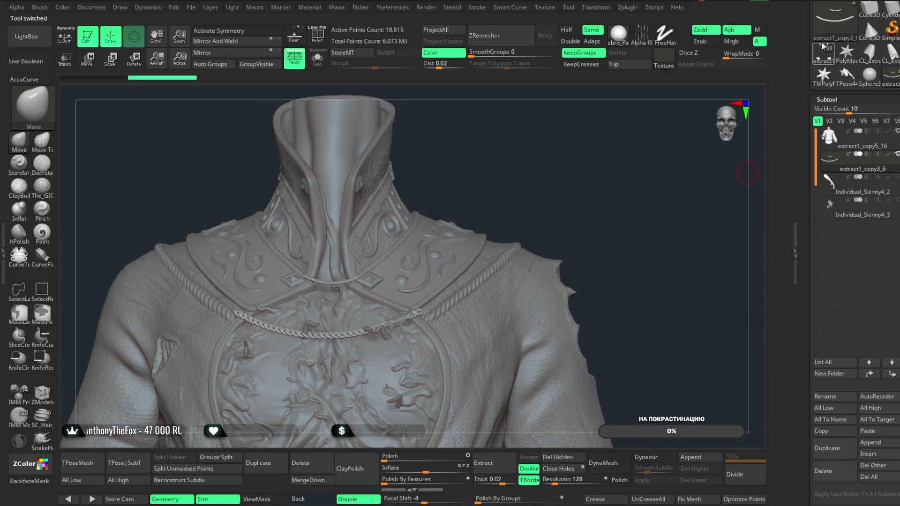
left_click(817, 59)
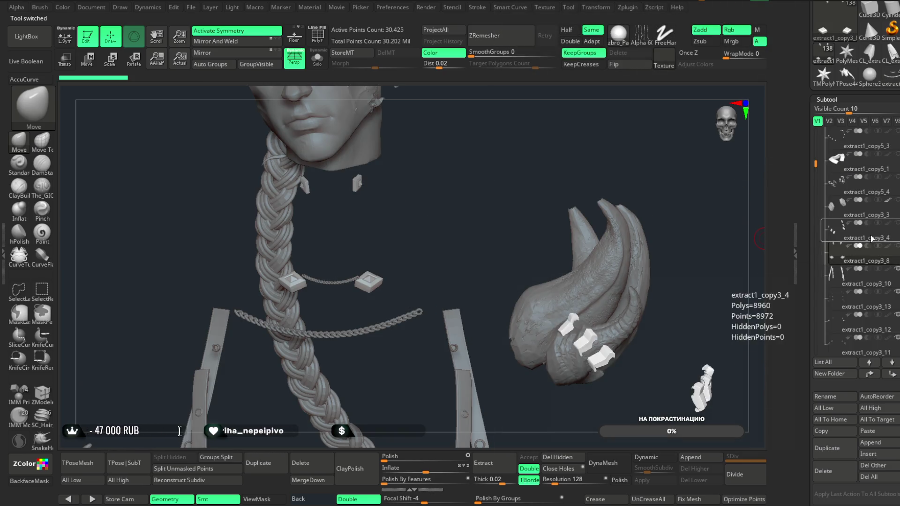
mouse_move(862, 230)
scroll(860, 229, "up", 6)
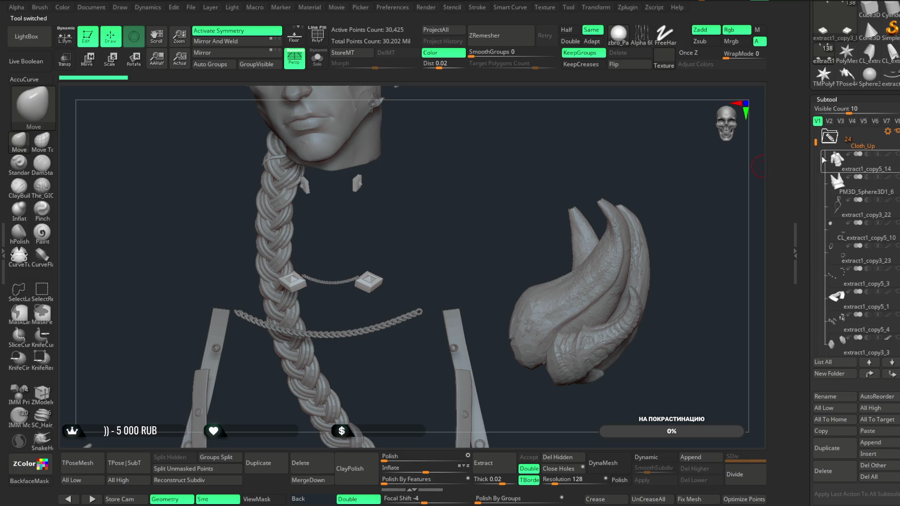
left_click(817, 121)
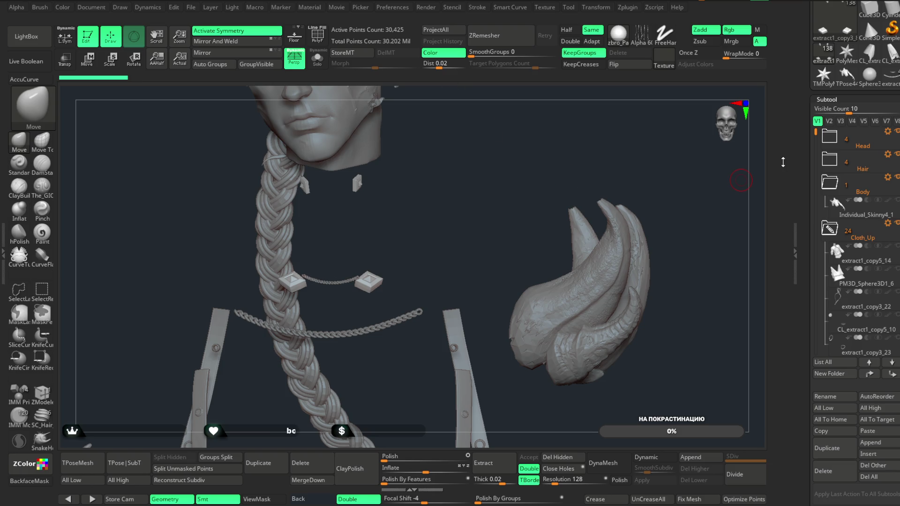
- Solo the four clasp pieces to inspect them, then switch back to the coat tool
left_click(325, 67)
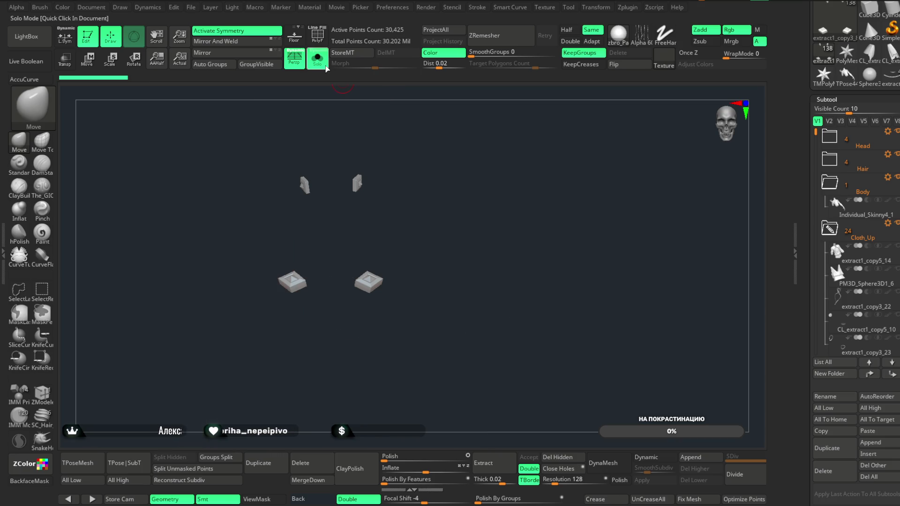
left_click(325, 66)
left_click(835, 14)
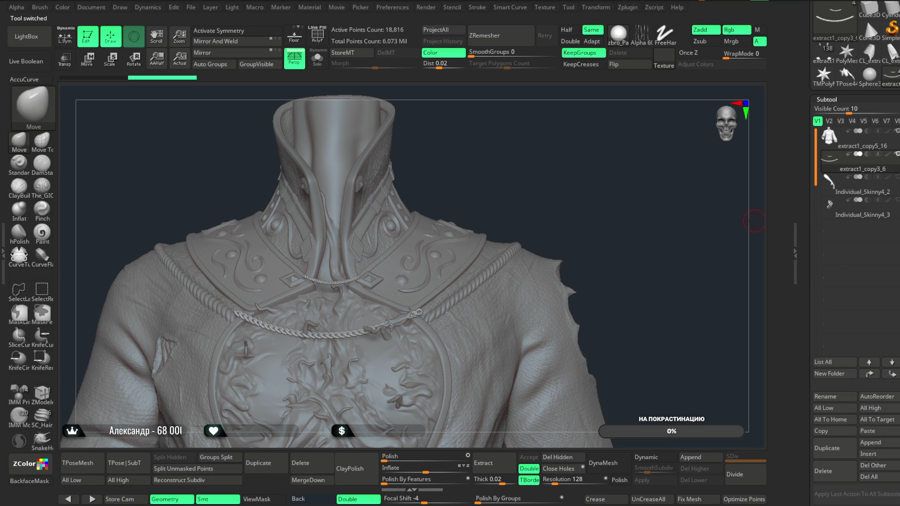
- Make coat body extract1_copy5_16 active, inspect the collar, then load the character tool
left_click(843, 137)
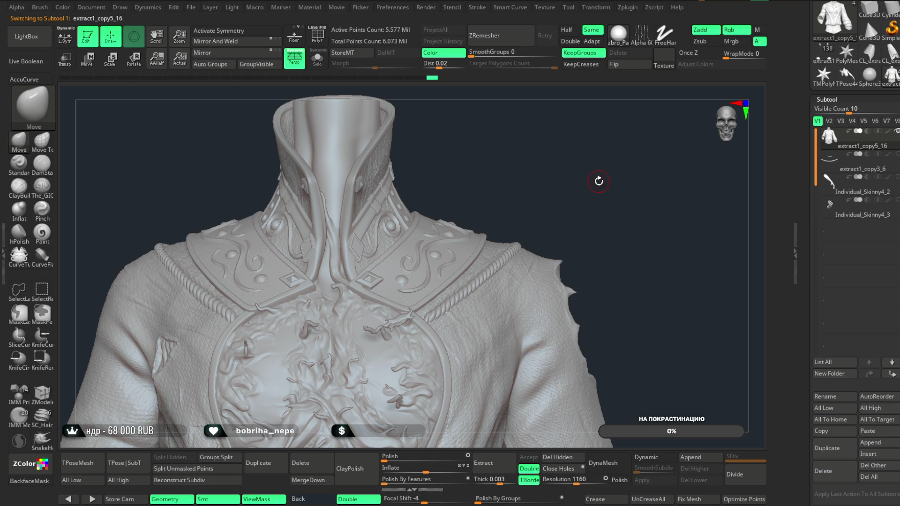
mouse_move(598, 181)
left_mouse_down()
mouse_move(656, 181)
mouse_move(600, 182)
left_mouse_up()
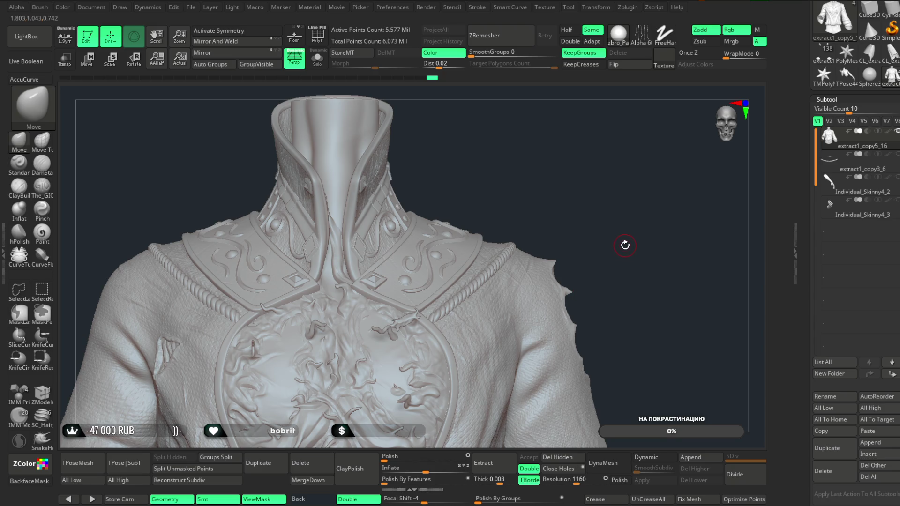
scroll(586, 179, "down", 3)
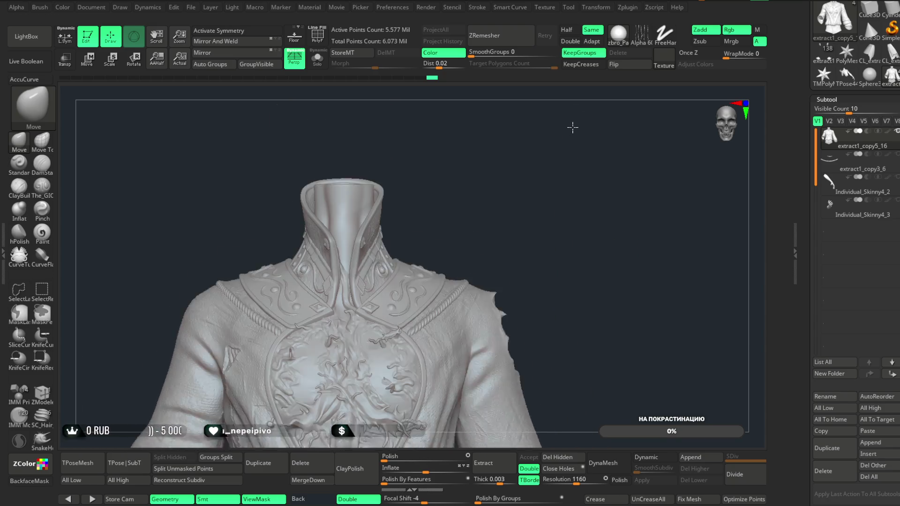
left_click_drag(568, 137, 569, 141)
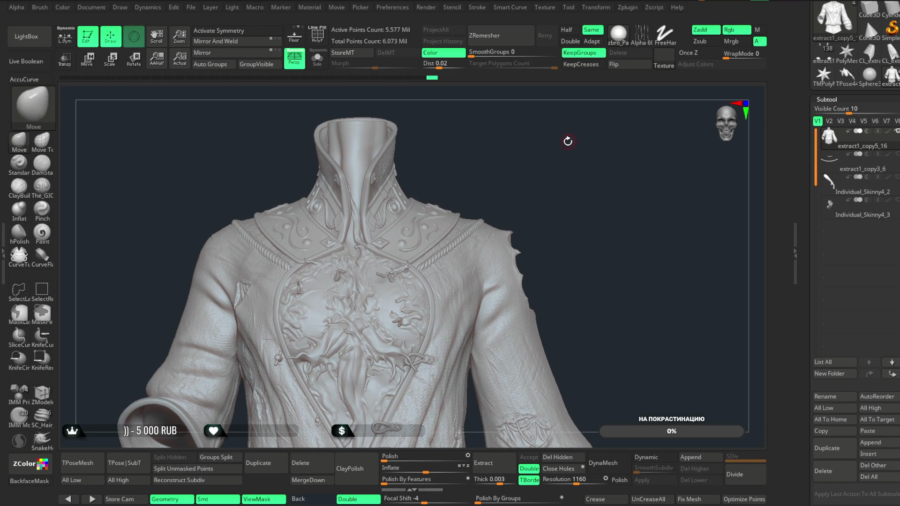
left_click(832, 57)
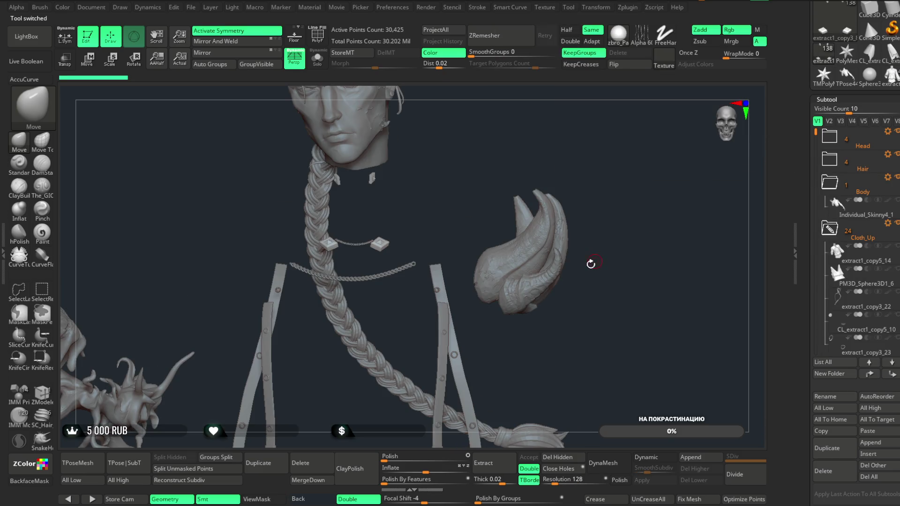
- Select the collar clasp subtool on the coat and solo just the two diamond clasps
left_click(890, 76)
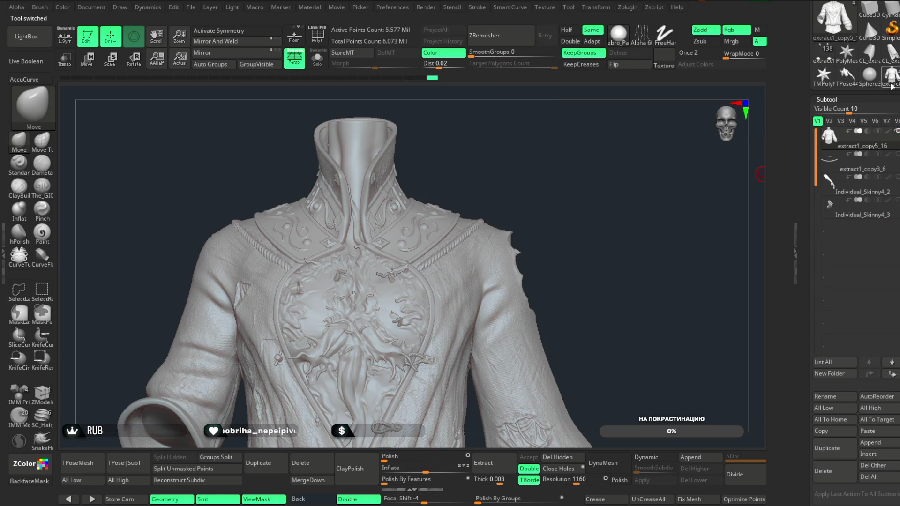
left_click(858, 193)
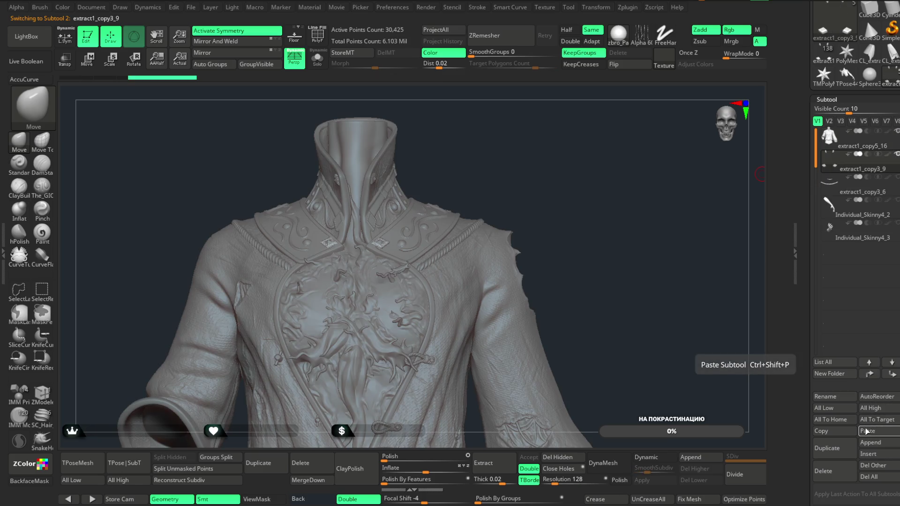
scroll(589, 214, "up", 5)
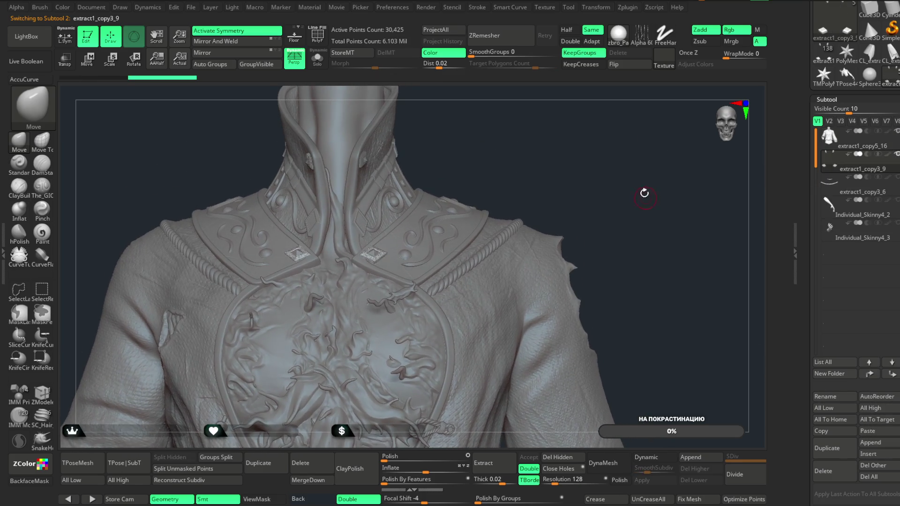
left_click(317, 59)
mouse_move(426, 151)
left_mouse_down("ctrl+alt+shift")
mouse_move(362, 245)
mouse_move(309, 157)
left_mouse_up("ctrl+alt+shift")
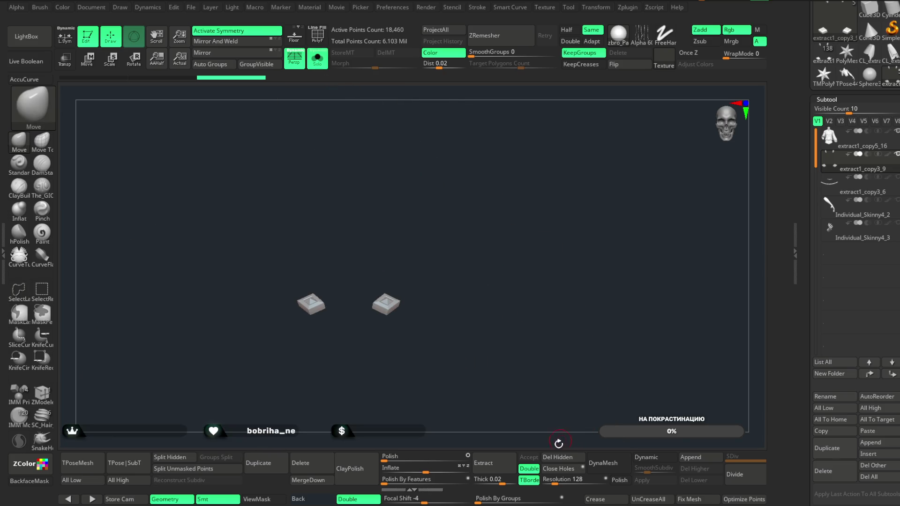
- Rotate both diamond clasps with the Move gizmo, then show the whole coat again
left_click(87, 59)
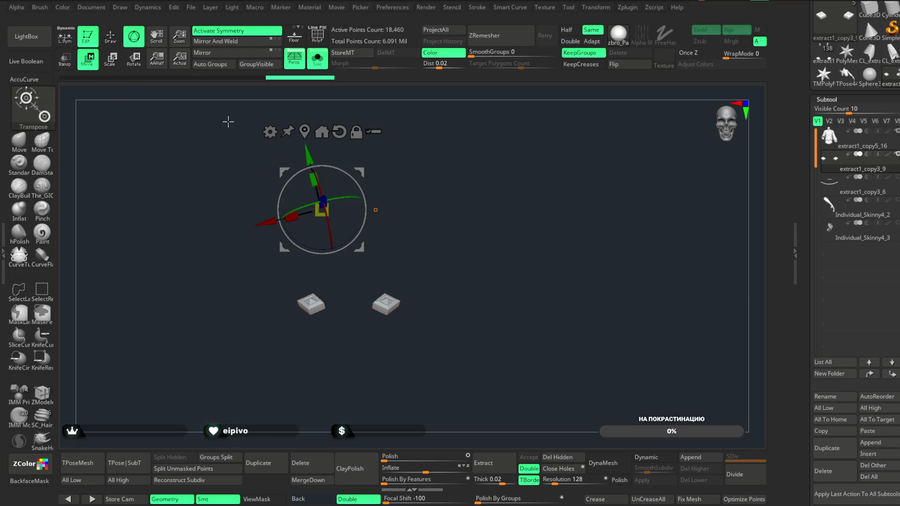
left_click(321, 132)
left_click_drag(446, 201, 504, 335)
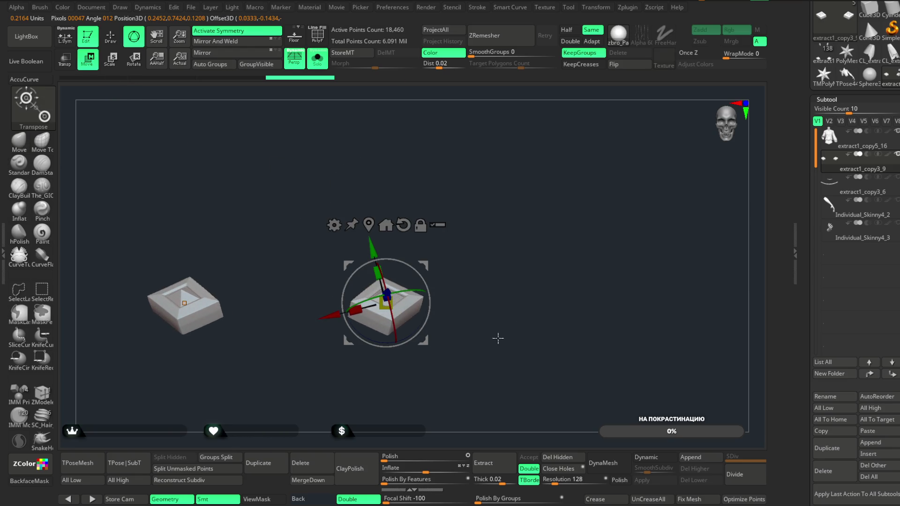
mouse_move(494, 249)
left_mouse_down()
mouse_move(432, 277)
mouse_move(441, 258)
mouse_move(476, 232)
left_mouse_up()
left_click(317, 58)
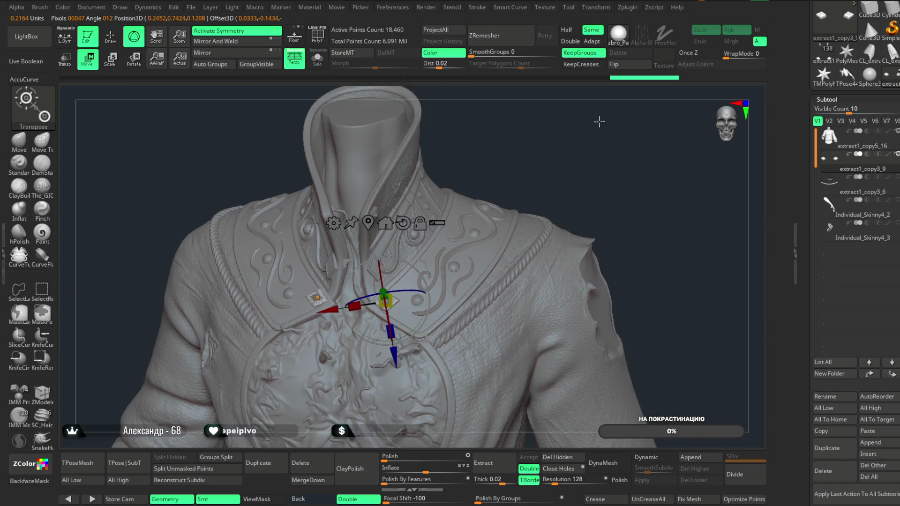
mouse_move(599, 121)
left_mouse_down("alt")
mouse_move(595, 165)
mouse_move(528, 211)
mouse_move(562, 188)
mouse_move(584, 155)
mouse_move(633, 147)
mouse_move(620, 139)
mouse_move(435, 259)
left_mouse_up("alt")
mouse_move(595, 149)
left_mouse_down("alt")
mouse_move(525, 188)
mouse_move(534, 185)
left_mouse_up("alt")
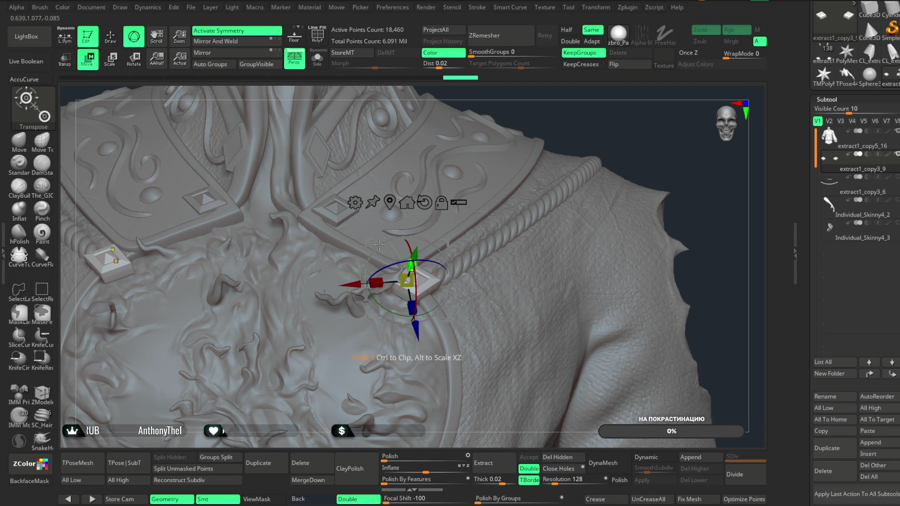
- With Local Symmetry on, rotate the clasps to follow the collar and shift them in depth
left_click(65, 37)
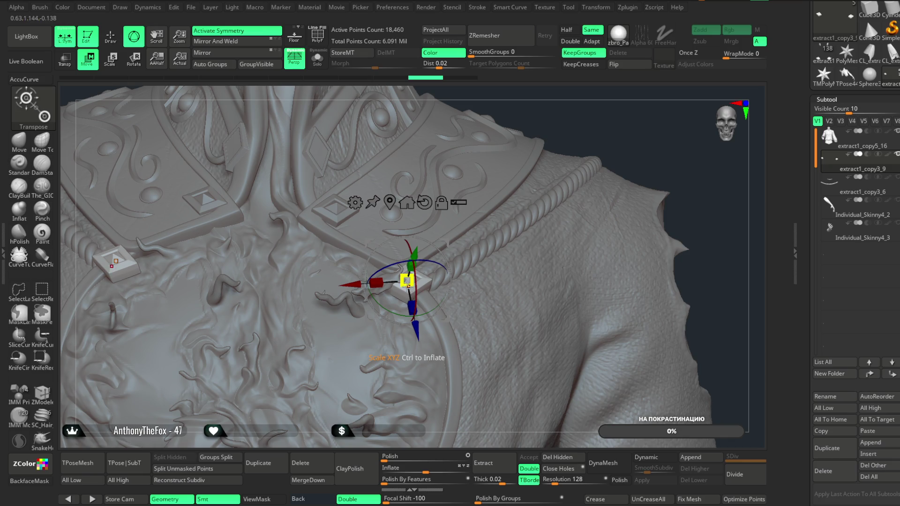
left_click_drag(602, 138, 602, 164, "alt")
left_click_drag(446, 253, 404, 387)
mouse_move(404, 387)
right_mouse_down()
mouse_move(394, 354)
mouse_move(549, 144)
mouse_move(570, 178)
mouse_move(572, 223)
mouse_move(587, 142)
mouse_move(573, 145)
mouse_move(574, 101)
mouse_move(429, 254)
right_mouse_up()
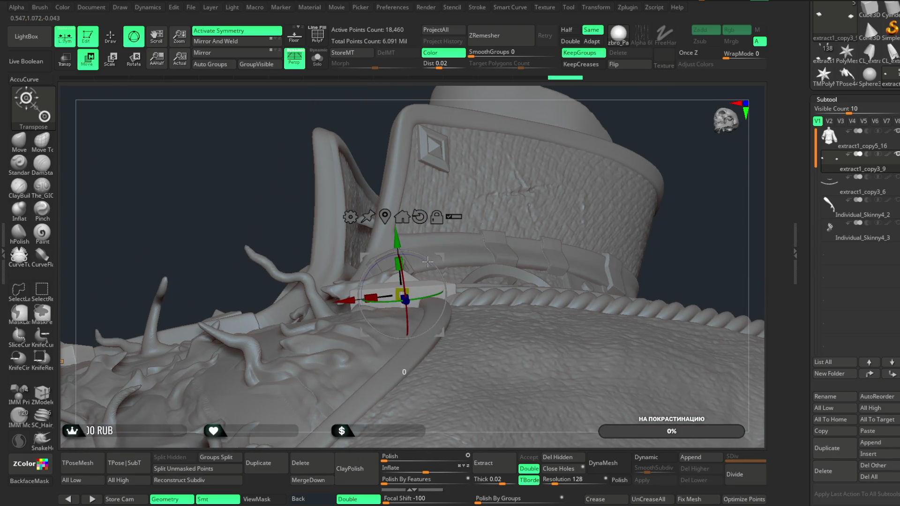
mouse_move(579, 156)
right_mouse_down()
mouse_move(651, 136)
mouse_move(412, 266)
right_mouse_up()
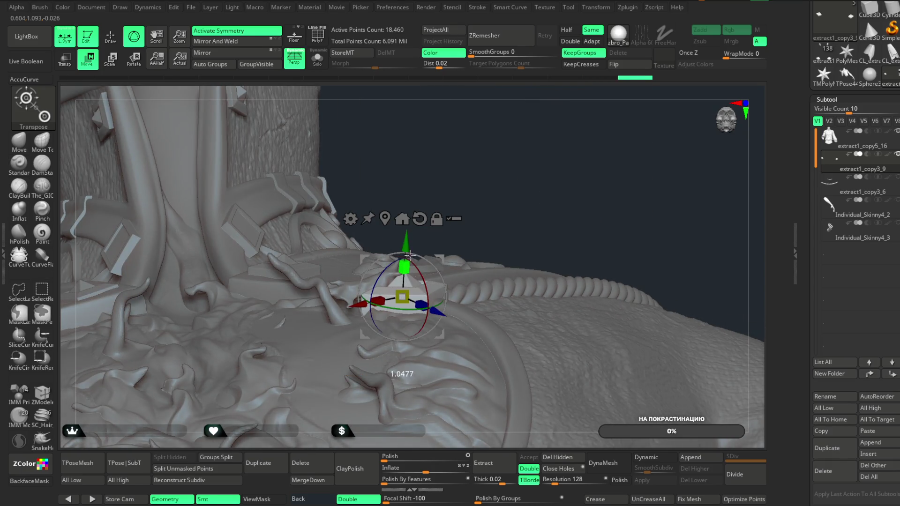
right_click_drag(536, 139, 550, 163)
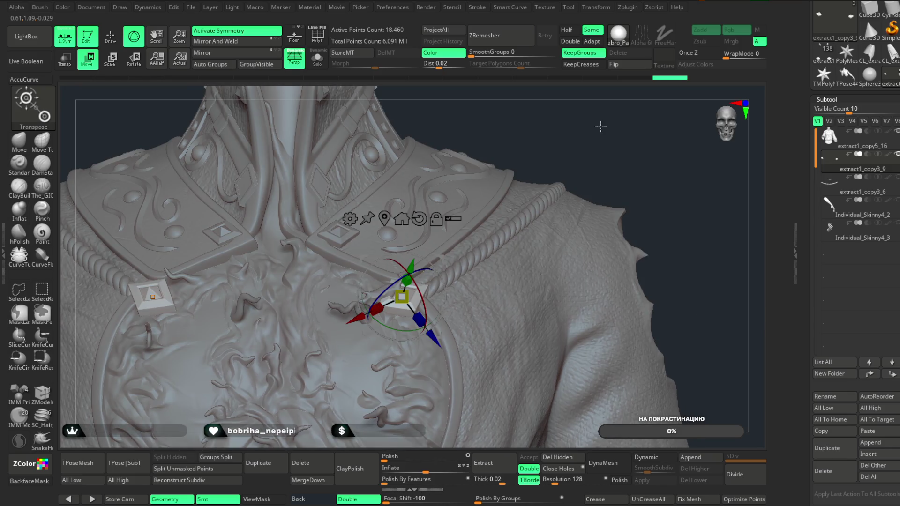
key("f")
right_click_drag(580, 131, 625, 230, "ctrl")
left_click_drag(435, 339, 452, 347)
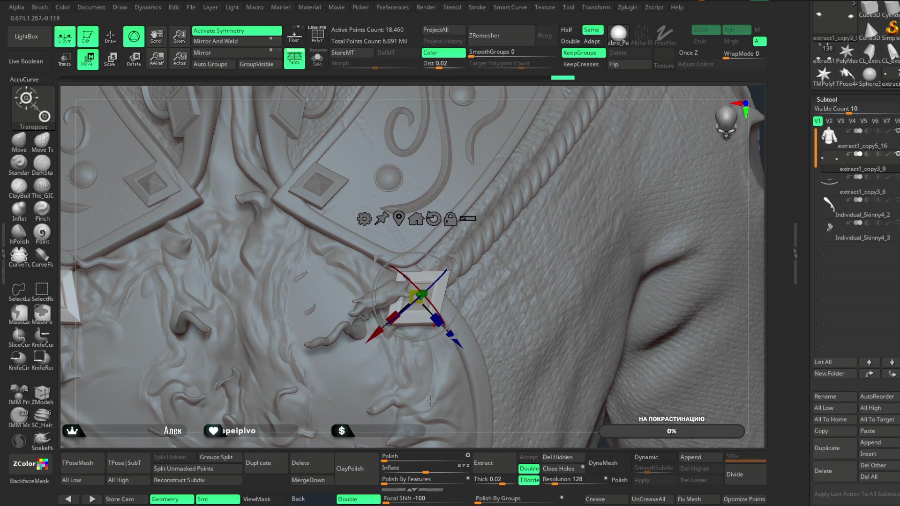
- Check the clasp placement from several angles, exit transform mode, and show the rope chain
right_click_drag(412, 262, 433, 245)
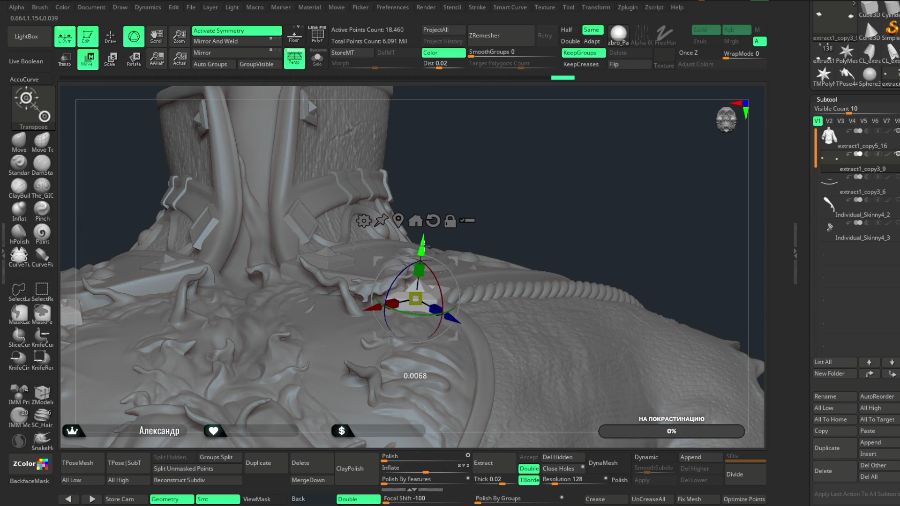
mouse_move(501, 218)
right_mouse_down()
mouse_move(571, 147)
mouse_move(571, 154)
mouse_move(400, 134)
right_mouse_up()
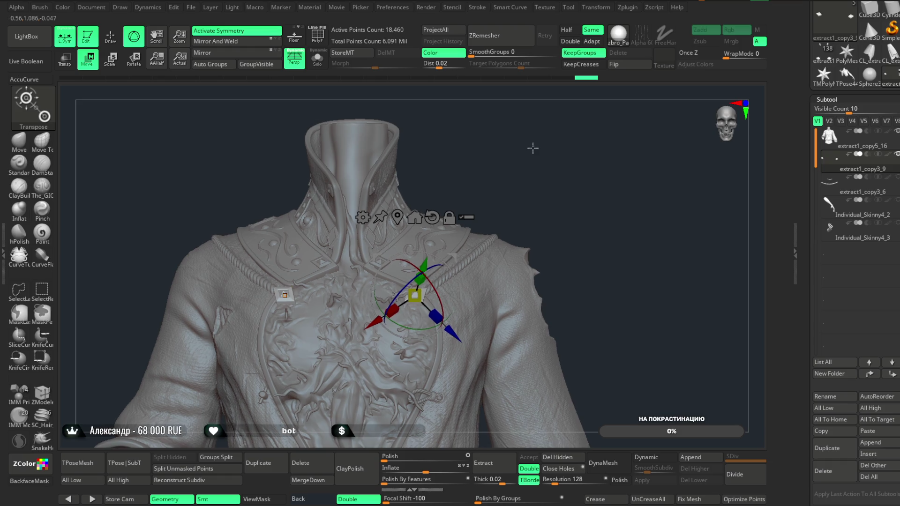
right_click_drag(532, 151, 311, 147, "ctrl")
left_click(112, 40)
mouse_move(524, 171)
right_mouse_down()
mouse_move(528, 207)
mouse_move(756, 209)
right_mouse_up()
left_click(857, 201)
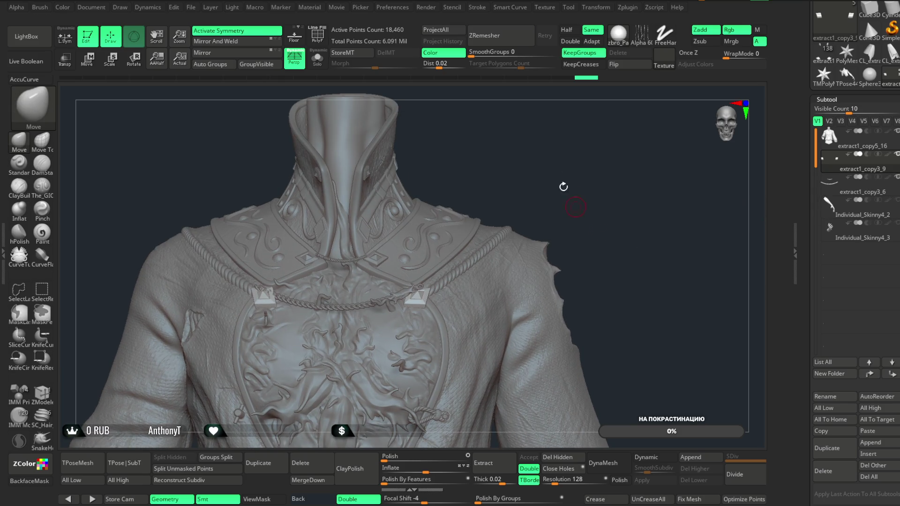
- Inspect the collar from above and select the rope chain part
mouse_move(549, 166)
right_mouse_down()
mouse_move(546, 153)
mouse_move(558, 206)
mouse_move(556, 105)
mouse_move(553, 193)
mouse_move(593, 158)
mouse_move(585, 135)
mouse_move(582, 167)
mouse_move(616, 230)
right_mouse_up()
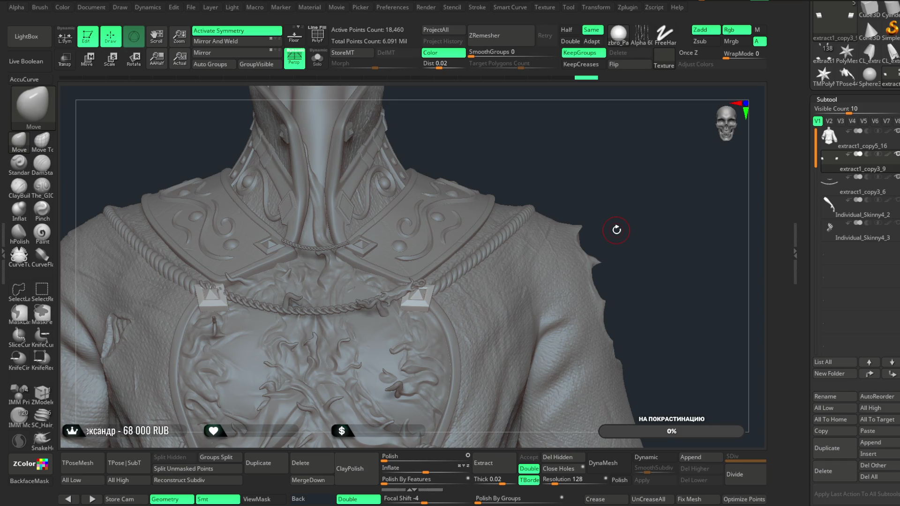
left_click(839, 185)
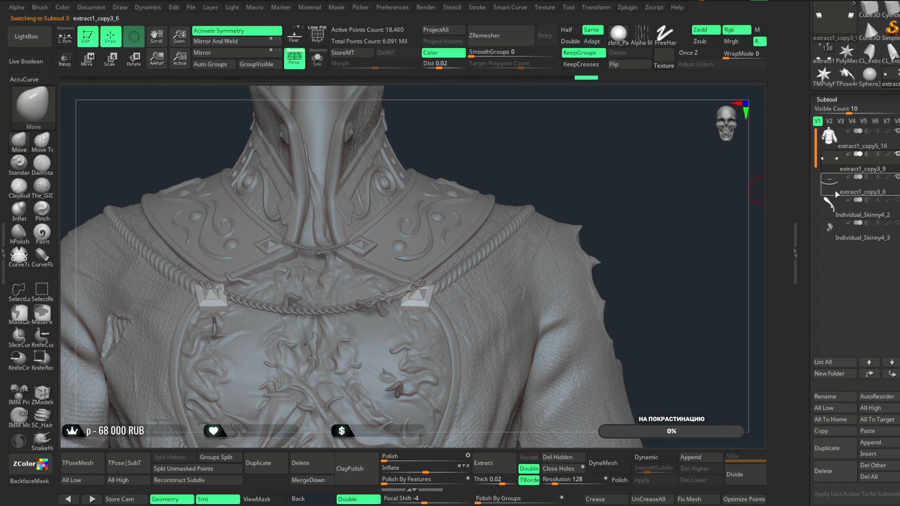
mouse_move(518, 176)
left_mouse_down()
mouse_move(507, 151)
mouse_move(496, 159)
left_mouse_up()
- Solo the coat mesh, isolate the small stray piece, and delete it with Del Hidden
left_click(399, 327, "alt")
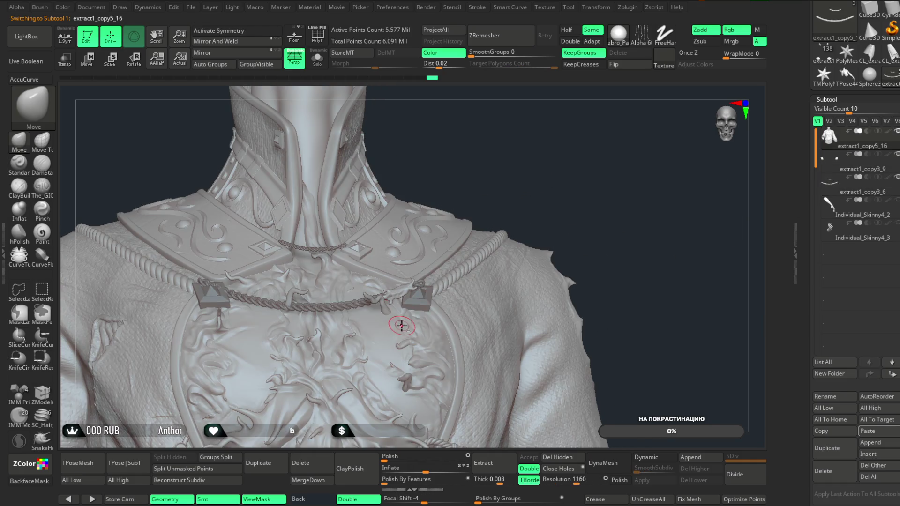
key("ctrl+shift+s")
mouse_move(411, 118)
left_mouse_down()
mouse_move(482, 131)
mouse_move(460, 123)
mouse_move(357, 192)
mouse_move(370, 249)
mouse_move(422, 151)
mouse_move(439, 201)
mouse_move(447, 171)
mouse_move(420, 171)
mouse_move(507, 154)
left_mouse_up()
key("space")
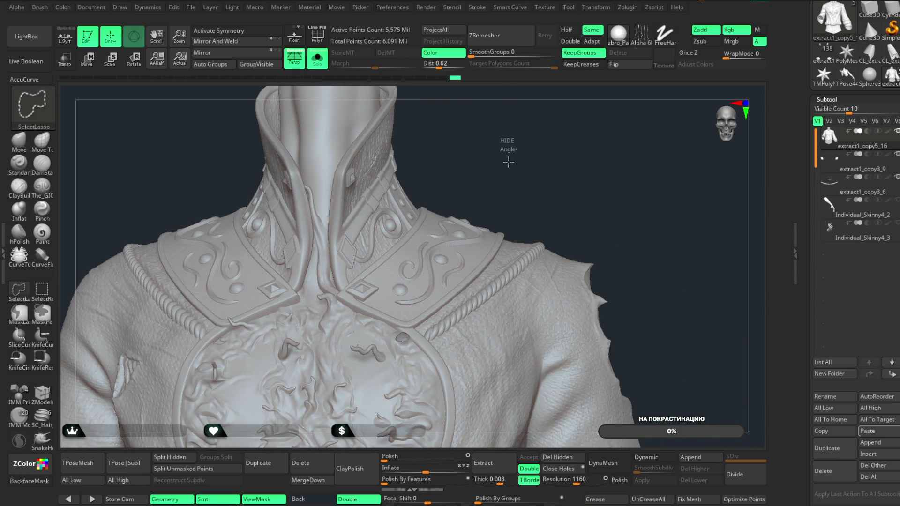
left_click(506, 160, "ctrl+shift")
left_click(507, 161, "ctrl+shift")
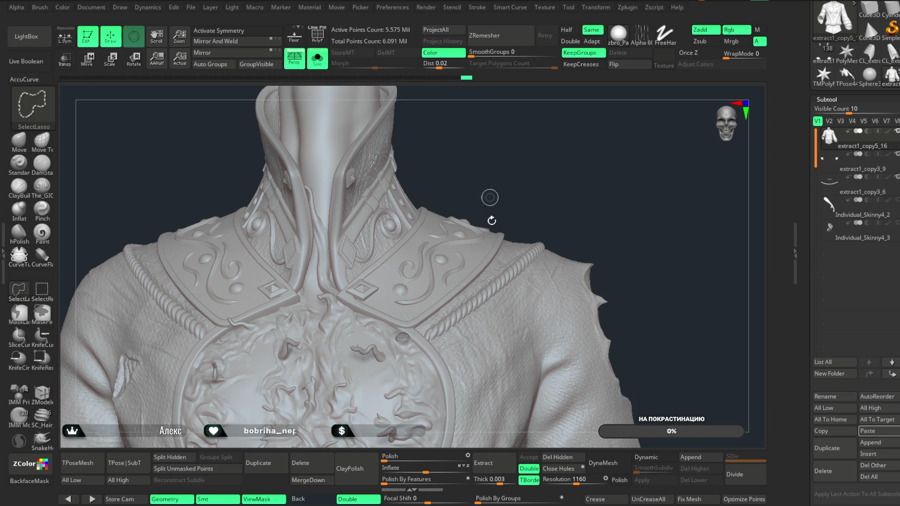
left_click(562, 457)
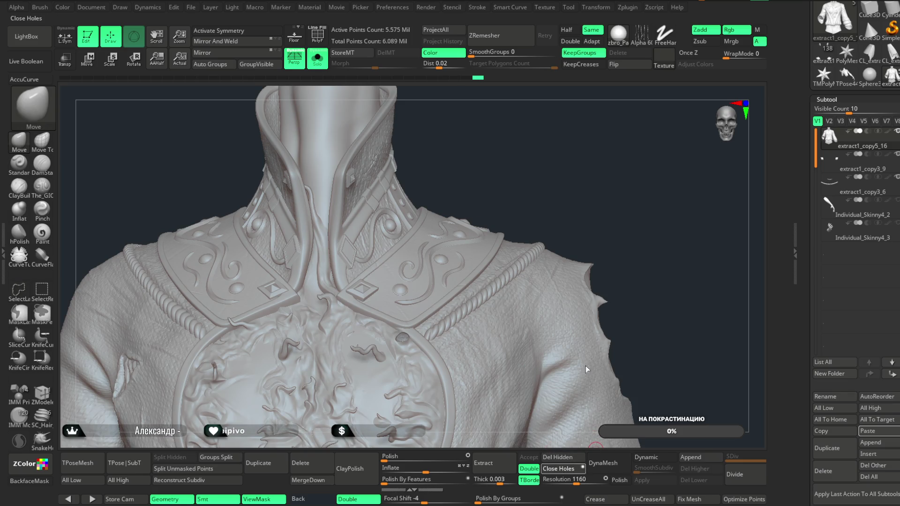
- Turn off Sculptris Pro dynamic detail and isolate the round chest bead
mouse_move(558, 167)
left_mouse_down()
mouse_move(571, 203)
mouse_move(501, 409)
mouse_move(456, 368)
left_mouse_up()
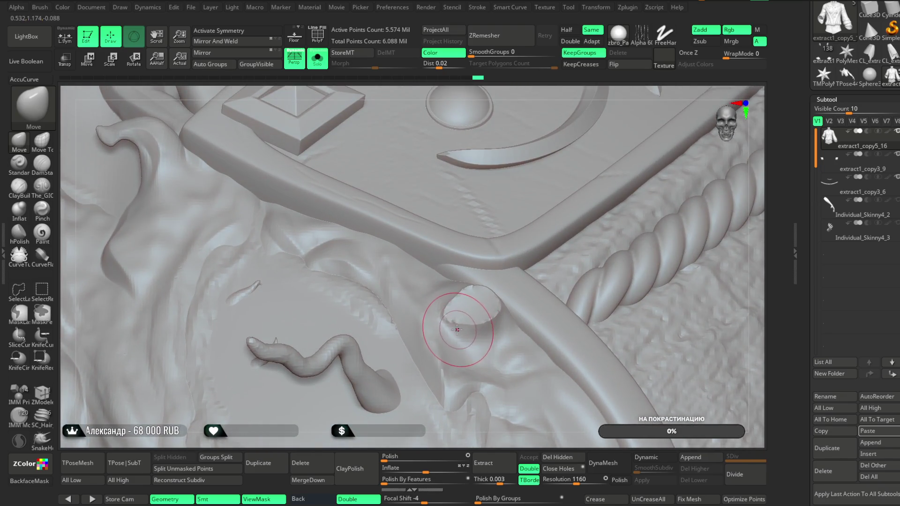
key("space")
key("shift")
left_click(446, 314, "shift")
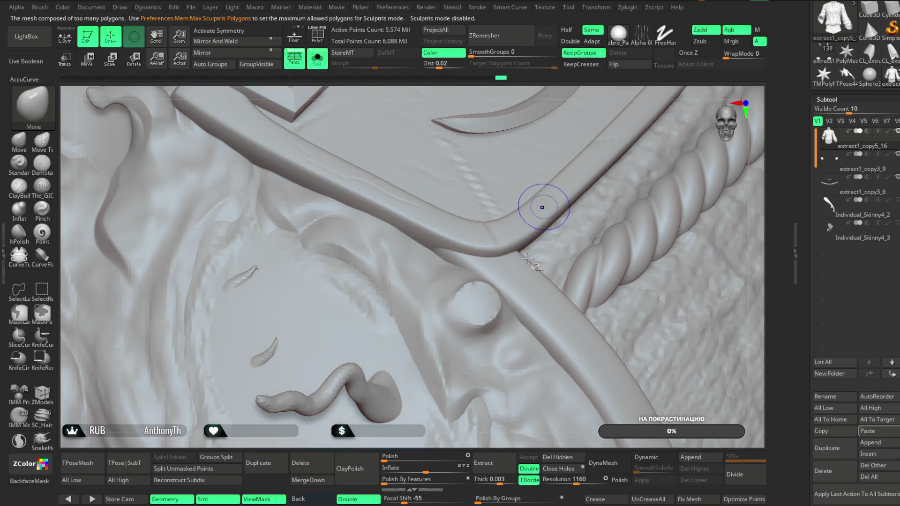
mouse_move(473, 330)
left_mouse_down("ctrl+shift")
mouse_move(510, 283)
mouse_move(512, 261)
mouse_move(482, 250)
mouse_move(482, 277)
mouse_move(446, 271)
mouse_move(512, 380)
mouse_move(530, 286)
mouse_move(528, 202)
mouse_move(509, 251)
mouse_move(434, 362)
left_mouse_up("ctrl+shift")
left_click(482, 243, "ctrl+shift")
key("space")
key("shift")
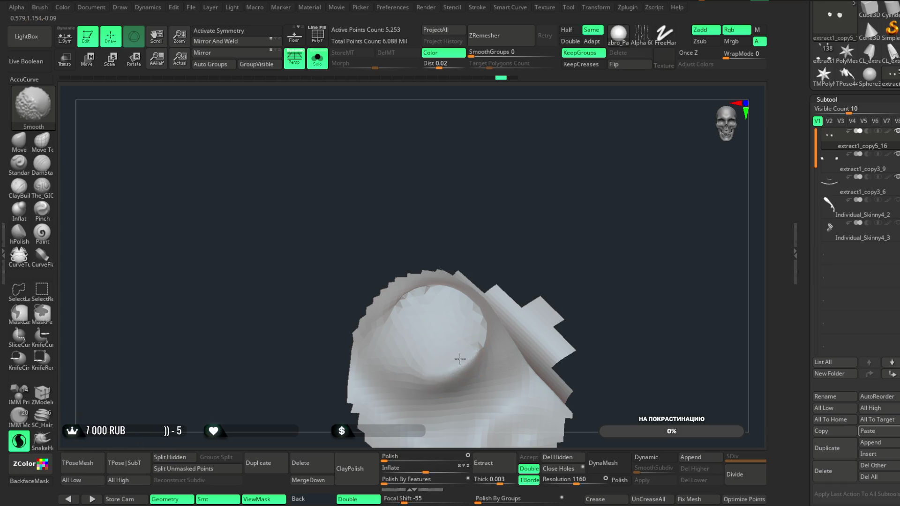
mouse_move(407, 300)
left_mouse_down()
mouse_move(472, 226)
mouse_move(438, 295)
left_mouse_up()
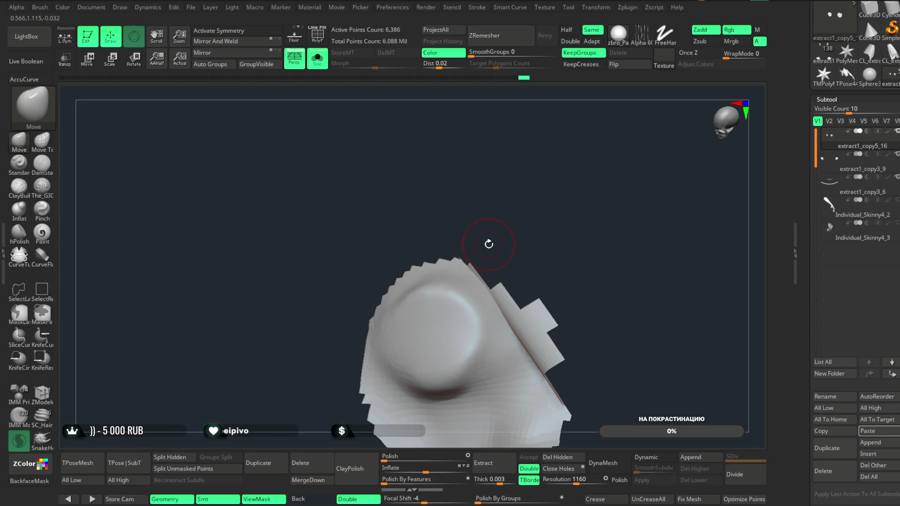
- Build up and smooth clay on the bead with the ClayBuildup brush
left_click(19, 186)
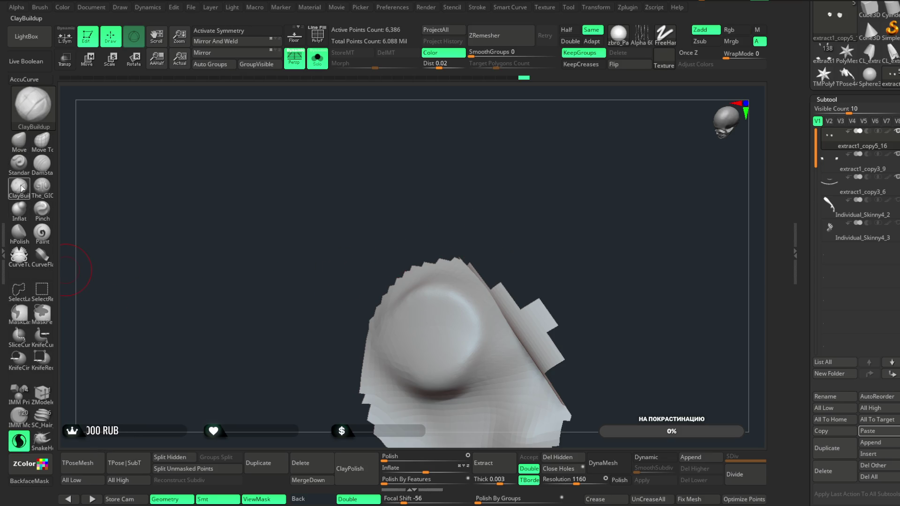
mouse_move(395, 255)
left_mouse_down()
mouse_move(460, 201)
mouse_move(424, 291)
mouse_move(391, 330)
mouse_move(469, 286)
left_mouse_up()
mouse_move(489, 250)
left_mouse_down()
mouse_move(449, 283)
mouse_move(475, 318)
mouse_move(448, 291)
mouse_move(422, 307)
mouse_move(438, 297)
mouse_move(467, 205)
left_mouse_up()
mouse_move(370, 305)
left_mouse_down()
mouse_move(401, 331)
mouse_move(431, 338)
mouse_move(445, 314)
mouse_move(419, 321)
mouse_move(403, 305)
mouse_move(440, 291)
mouse_move(382, 306)
left_mouse_up()
left_click_drag(496, 225, 491, 202)
left_click_drag(410, 258, 379, 324, "shift")
left_click_drag(423, 346, 443, 287, "shift")
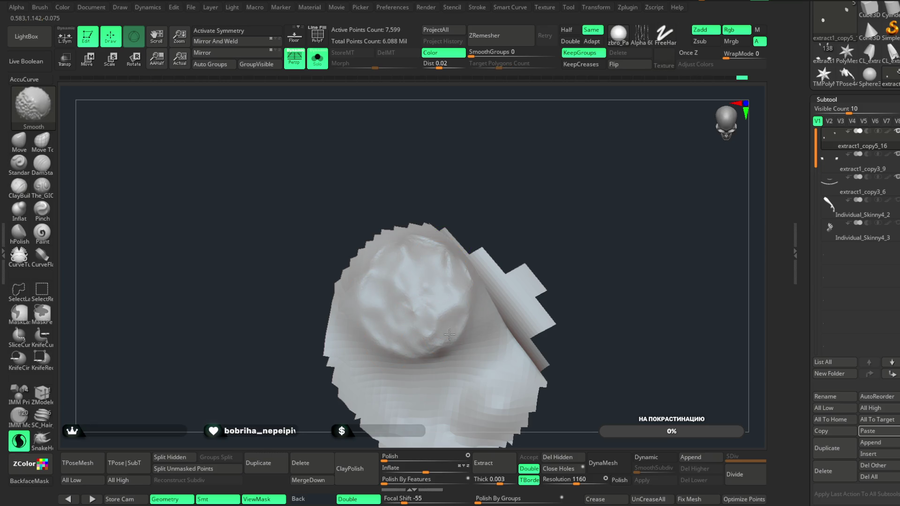
- Unhide the full coat mesh and turn off Solo so all subtools show again
key("ctrl+shift")
left_click(503, 190, "ctrl+shift")
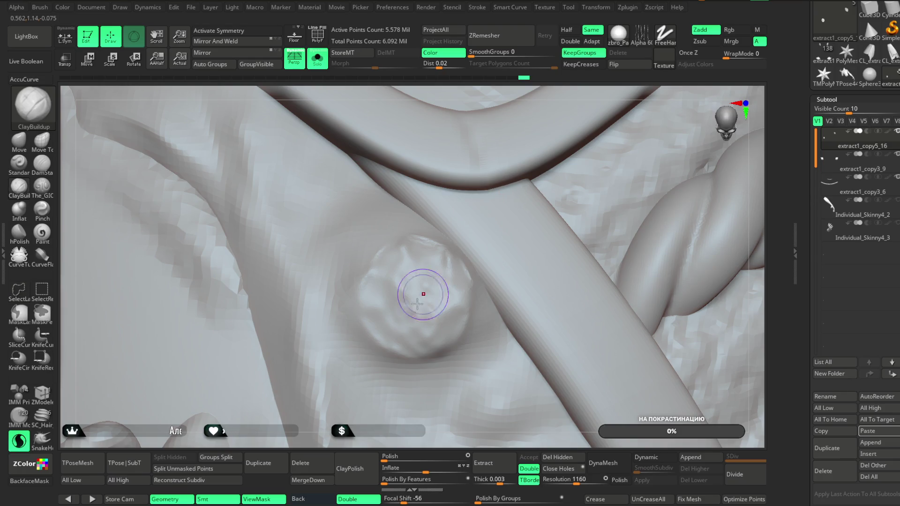
mouse_move(361, 386)
right_mouse_down("ctrl")
mouse_move(421, 120)
mouse_move(523, 121)
right_mouse_up("ctrl")
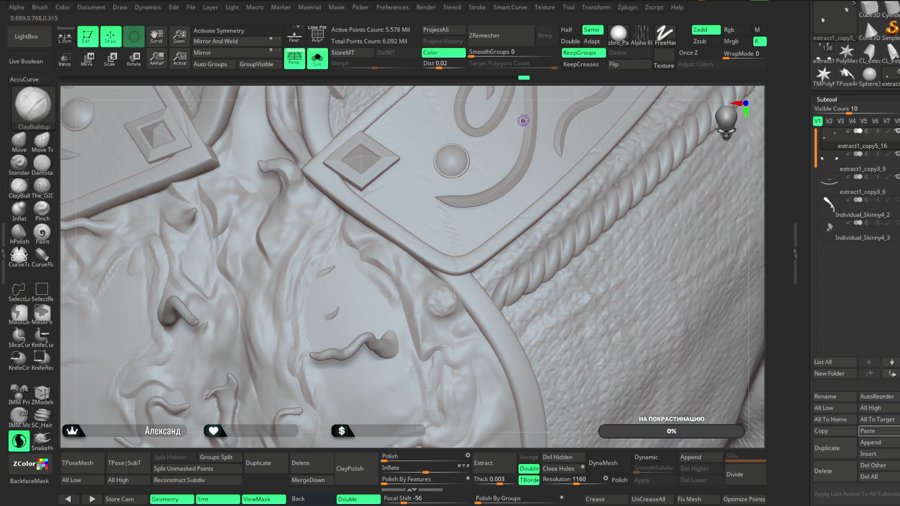
right_click_drag(524, 86, 523, 68, "ctrl")
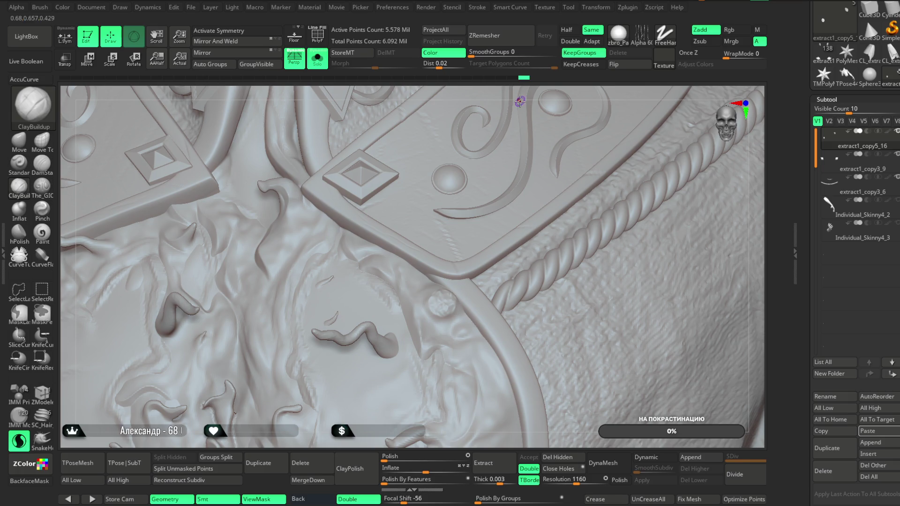
right_click_drag(520, 99, 527, 68)
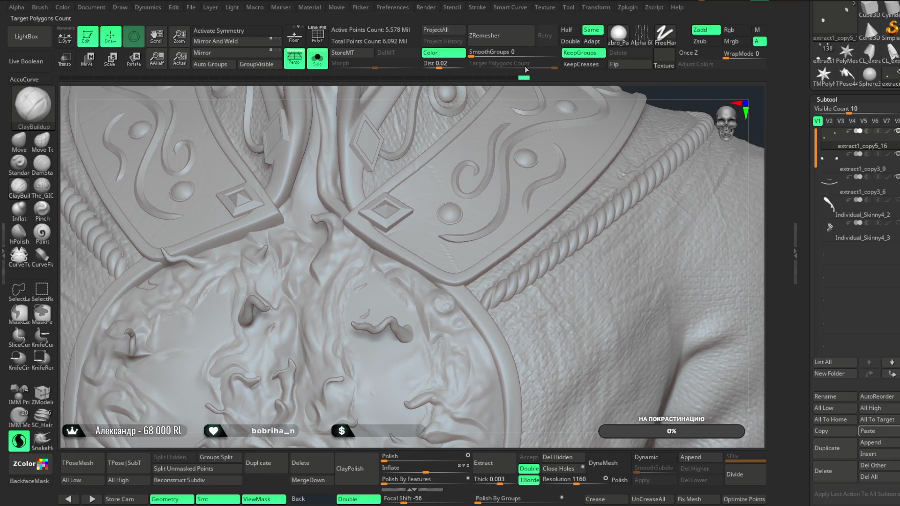
left_click(318, 59)
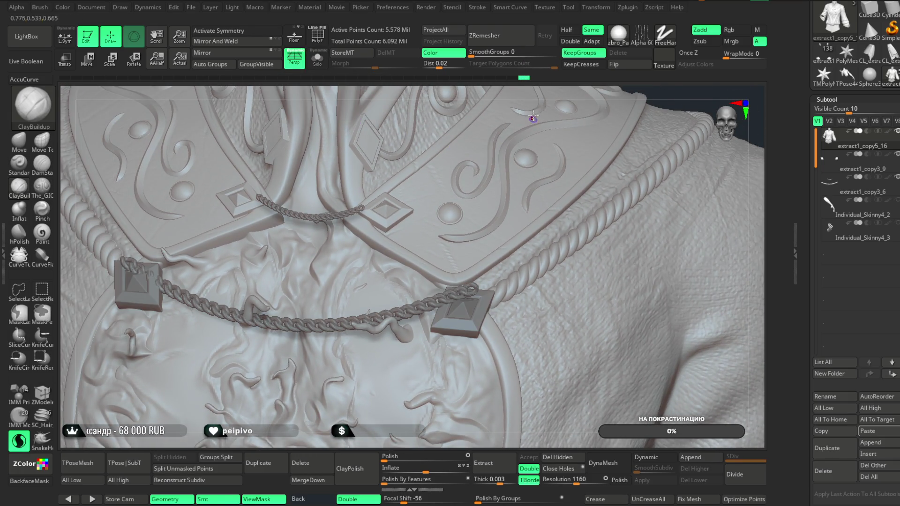
- MergeDown clasp extract1_copy3_9 into coat extract1_copy5_16 and confirm the merge
mouse_move(530, 91)
right_mouse_down("ctrl")
mouse_move(616, 131)
mouse_move(604, 89)
mouse_move(583, 144)
mouse_move(574, 130)
mouse_move(578, 145)
mouse_move(565, 141)
right_mouse_up("ctrl")
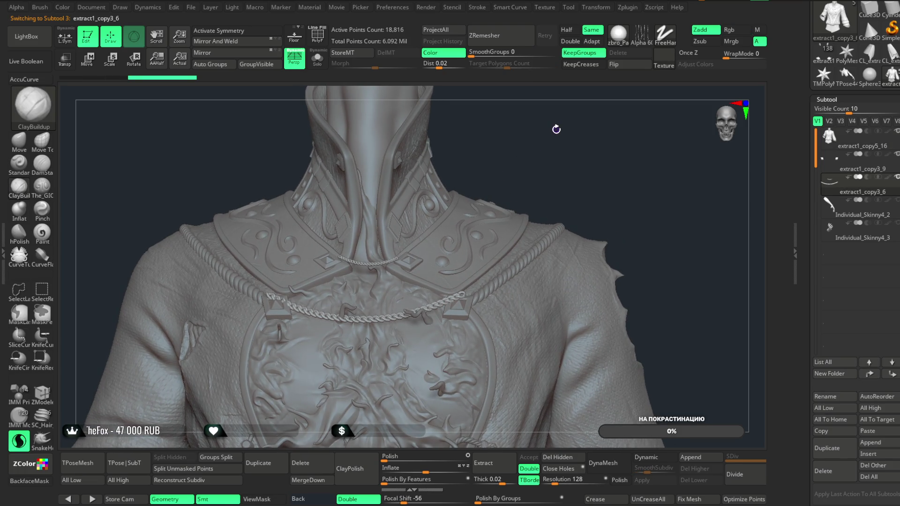
left_click(852, 168)
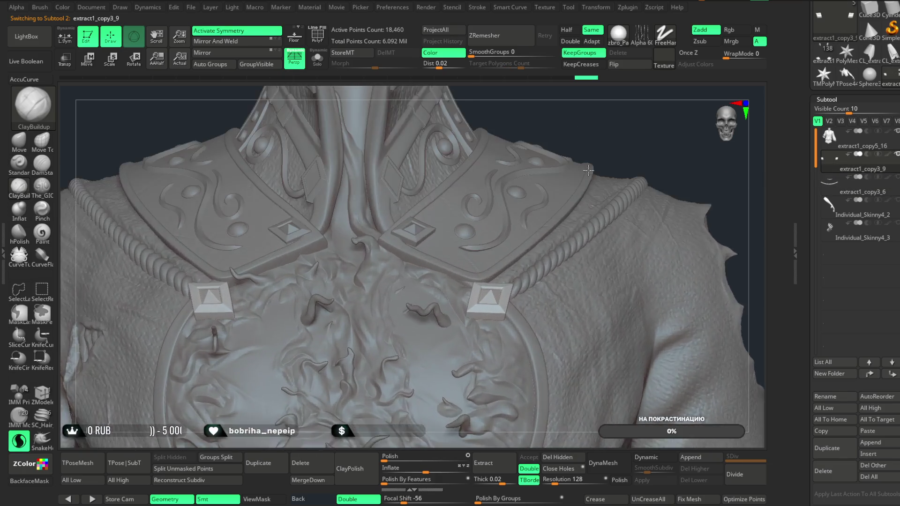
mouse_move(588, 170)
left_mouse_down()
mouse_move(603, 104)
mouse_move(615, 125)
mouse_move(605, 141)
left_mouse_up()
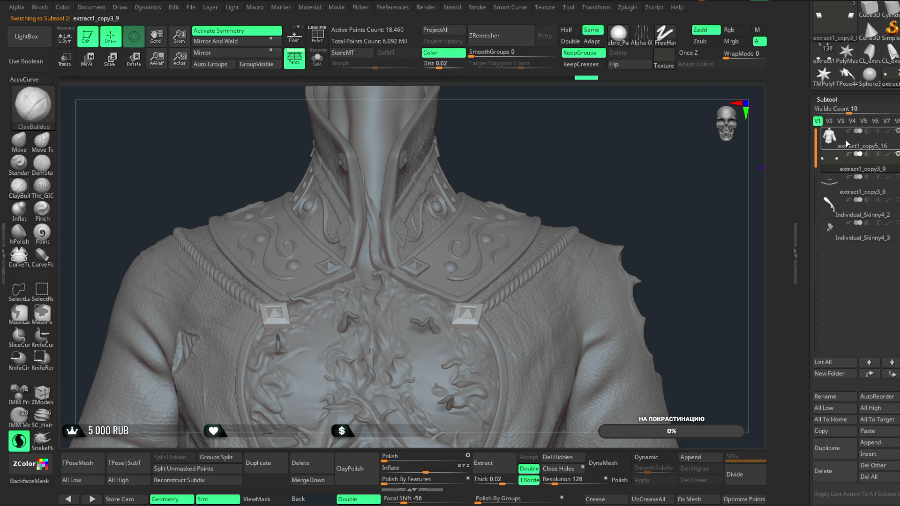
left_click(845, 143)
left_click(310, 479)
left_click(265, 493)
mouse_move(562, 159)
left_mouse_down("alt")
mouse_move(560, 145)
mouse_move(608, 156)
mouse_move(591, 141)
mouse_move(557, 157)
left_mouse_up("alt")
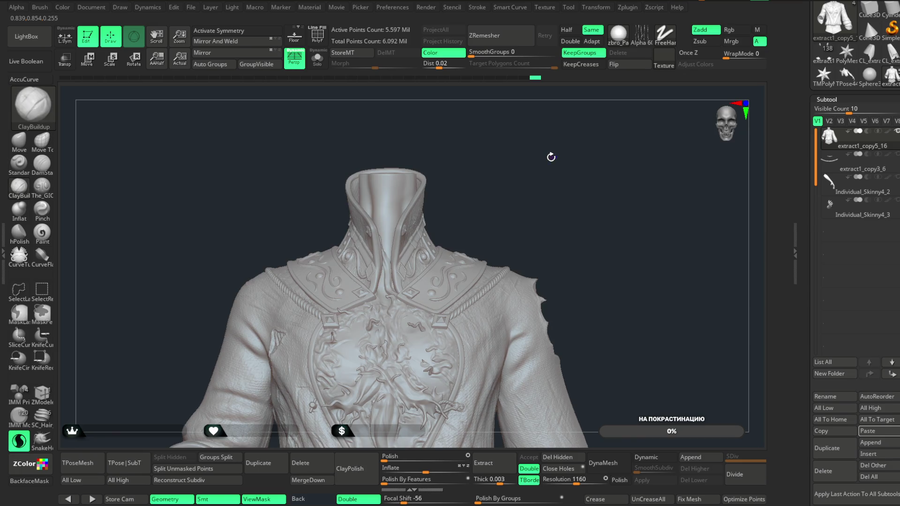
- Apply Remesh By Union from the gizmo gear menu and accept it on the coat
key("w")
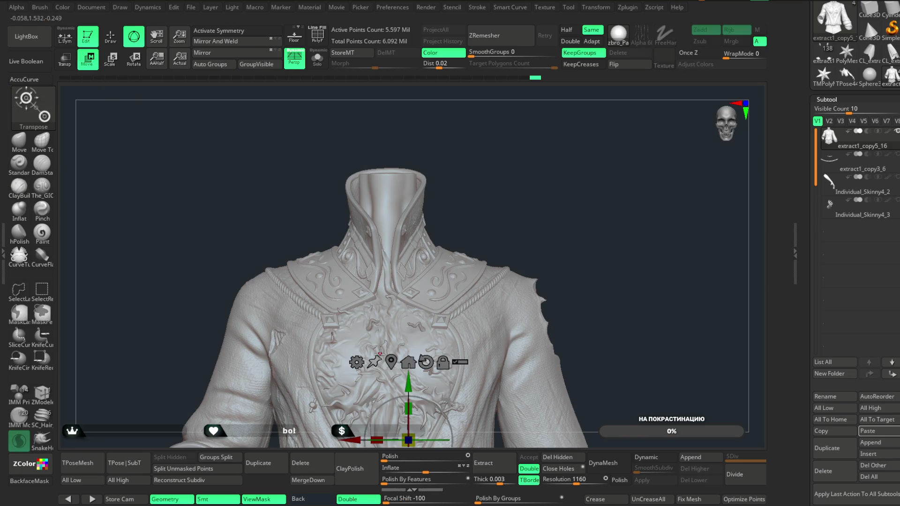
left_click(358, 364)
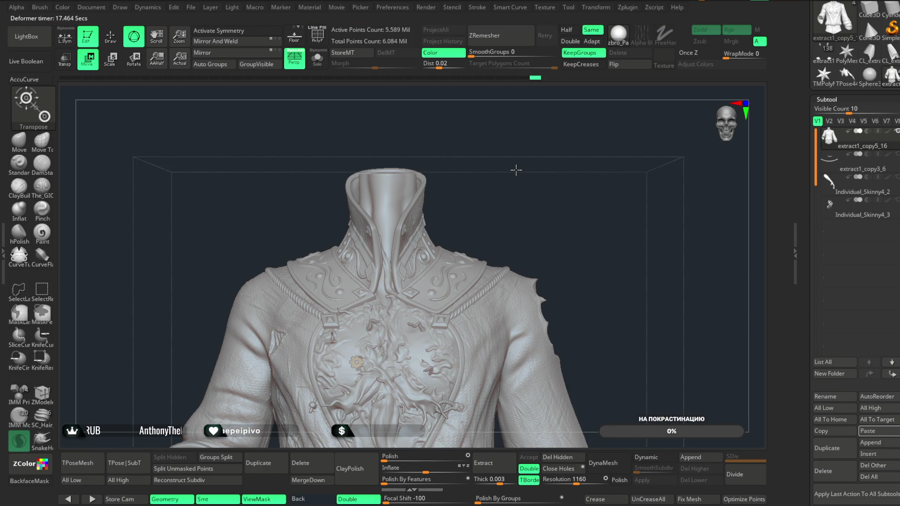
left_click(356, 362)
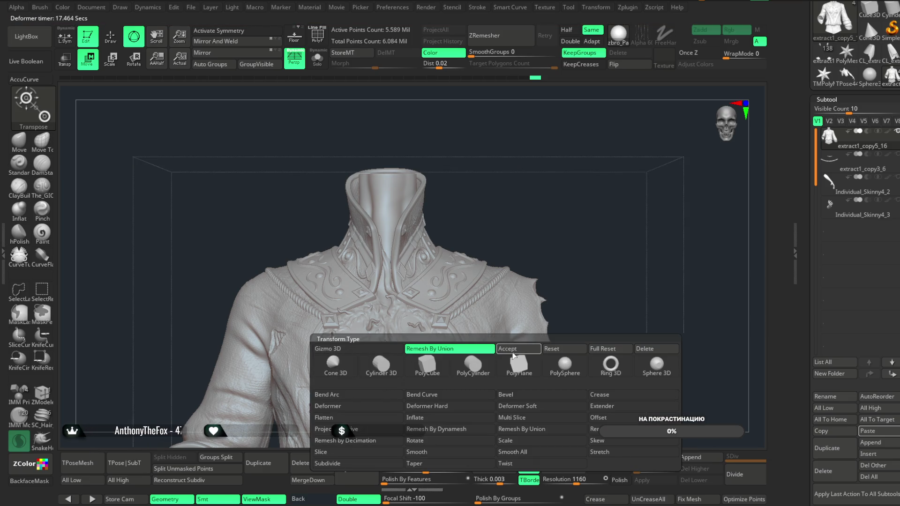
left_click(508, 349)
- Isolate a chest piece to inspect it, then unhide the rest of the coat
key("q")
key("b")
key("c")
key("b")
mouse_move(560, 212)
left_mouse_down()
mouse_move(554, 160)
mouse_move(587, 157)
left_mouse_up()
mouse_move(532, 222)
left_mouse_down("ctrl+shift")
mouse_move(487, 291)
mouse_move(527, 218)
mouse_move(527, 182)
left_mouse_up("ctrl+shift")
key("f")
mouse_move(576, 231)
left_mouse_down()
mouse_move(661, 212)
mouse_move(597, 219)
mouse_move(558, 257)
mouse_move(604, 321)
mouse_move(513, 312)
mouse_move(435, 342)
mouse_move(460, 315)
left_mouse_up()
key("ctrl")
left_click(581, 171, "ctrl+shift")
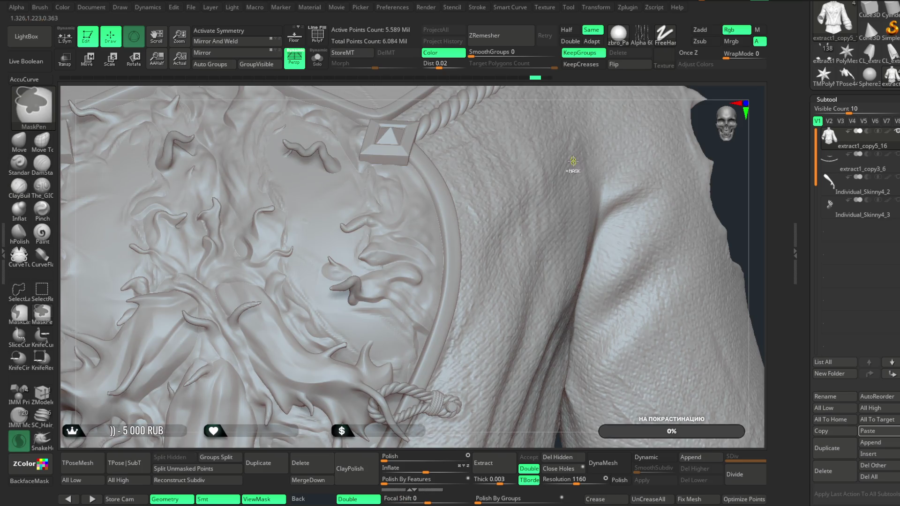
- With PolyF and Solo on, split the coat into polygroups using Auto Groups
left_click(317, 35)
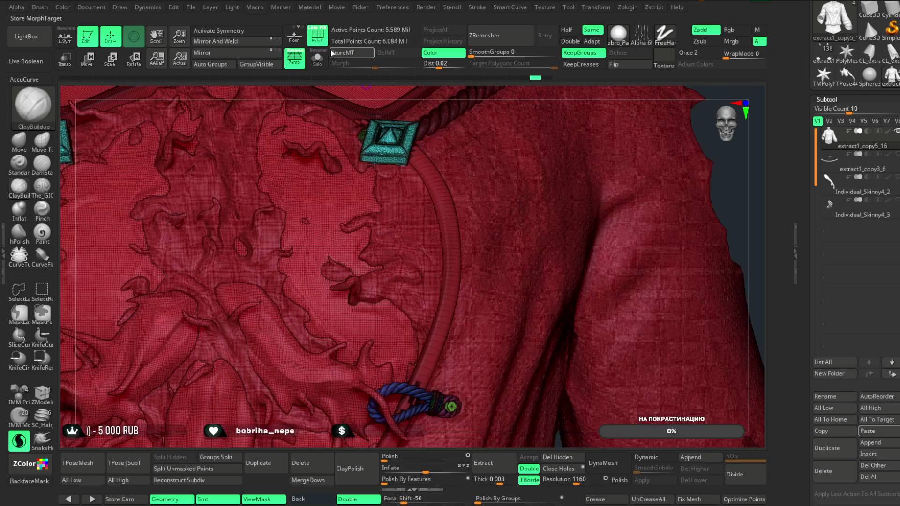
left_click_drag(420, 93, 429, 140)
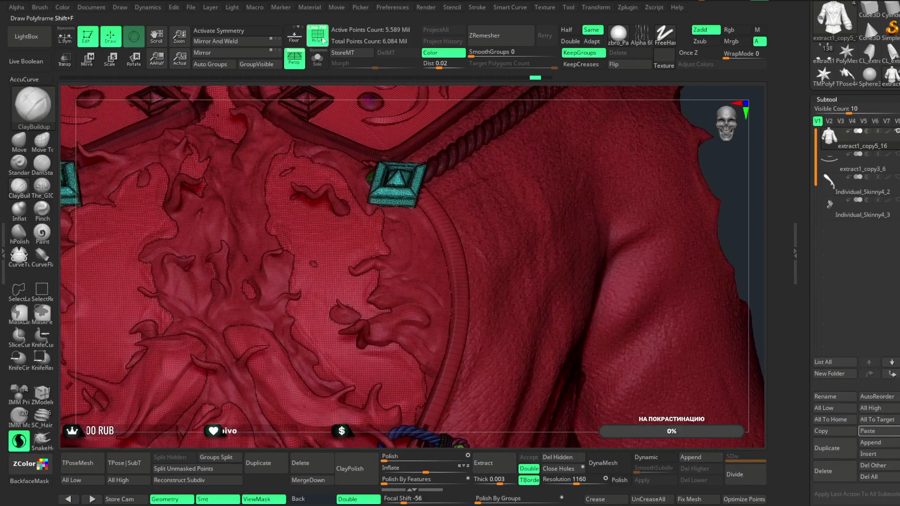
left_click(317, 59)
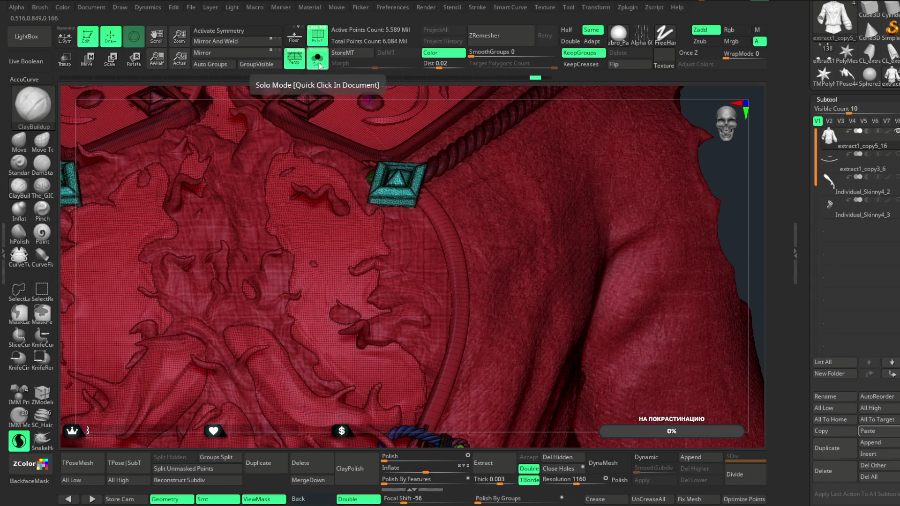
left_click(212, 67)
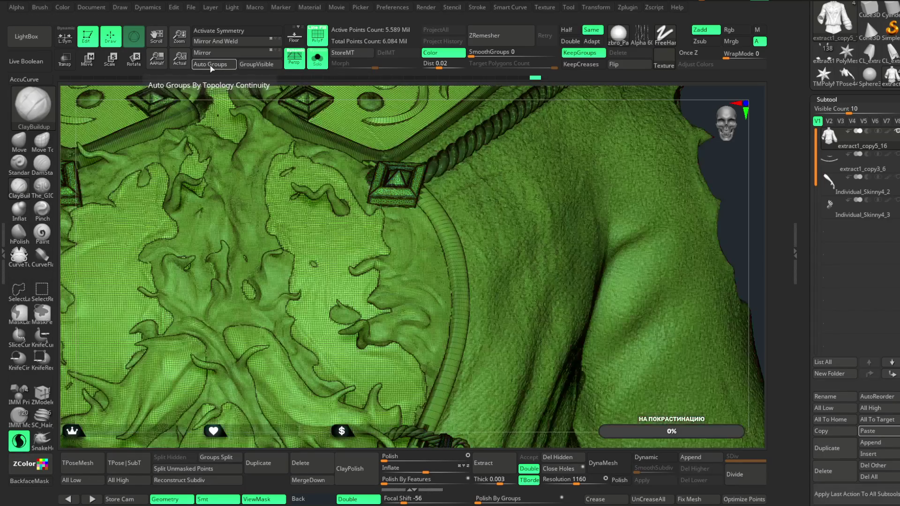
key("ctrl")
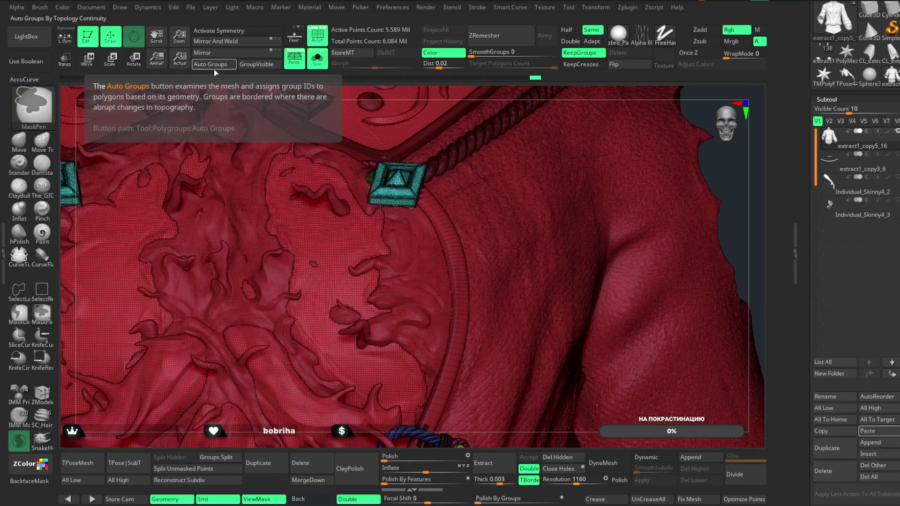
key("ctrl+shift")
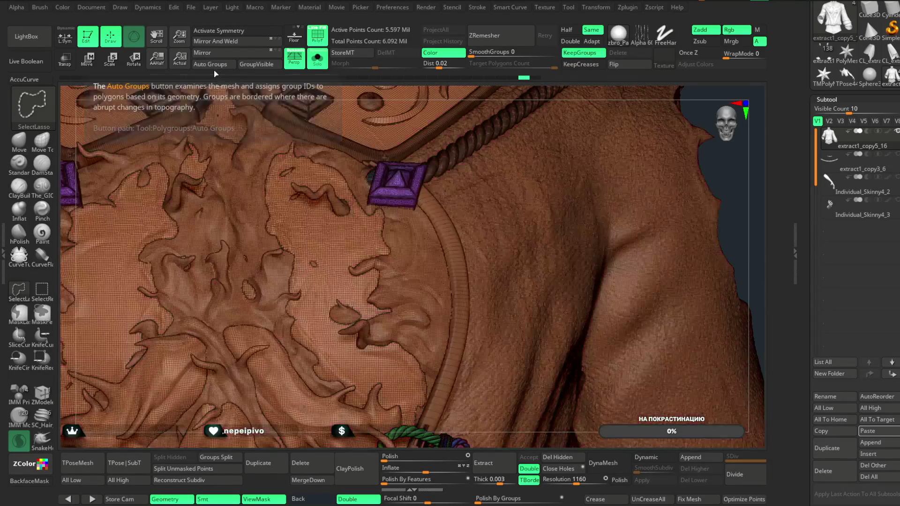
left_click(214, 69)
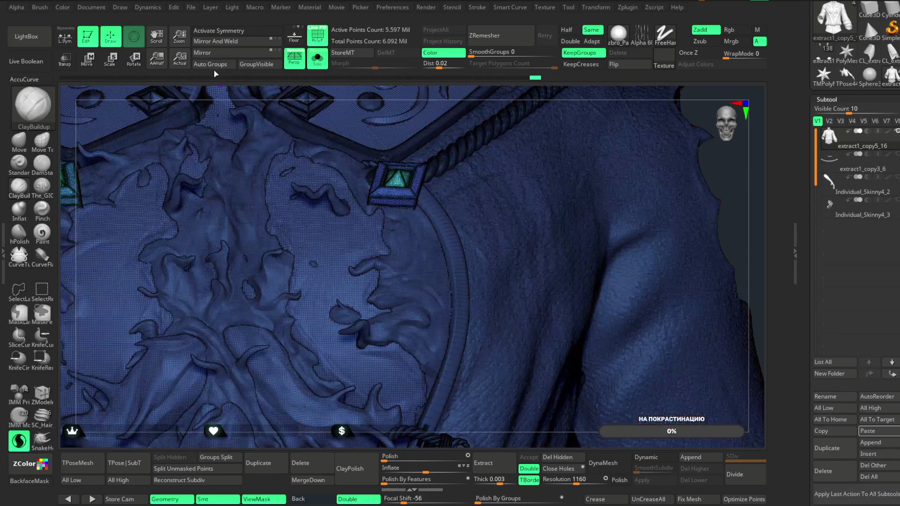
- Mask and scale up the right clasp, then rotate the left clasp about 51 degrees
key("w")
left_click(318, 34)
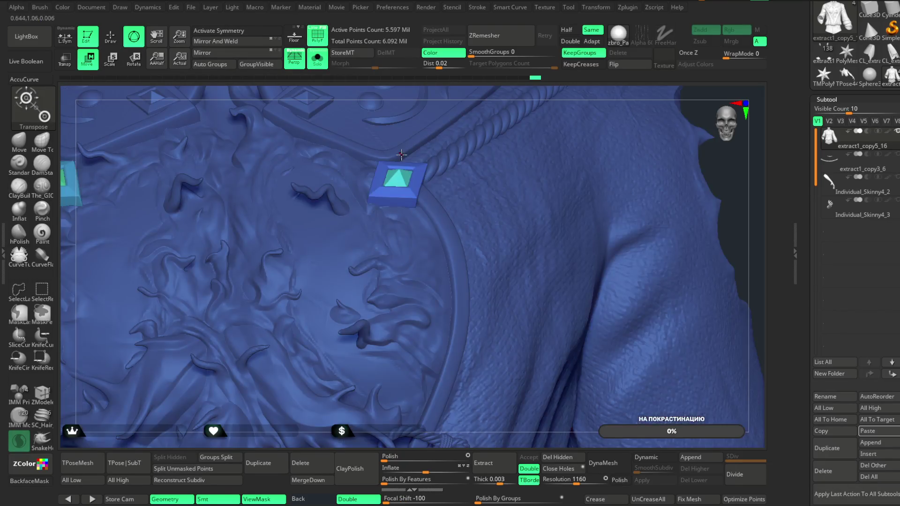
left_click(399, 172, "ctrl+shift")
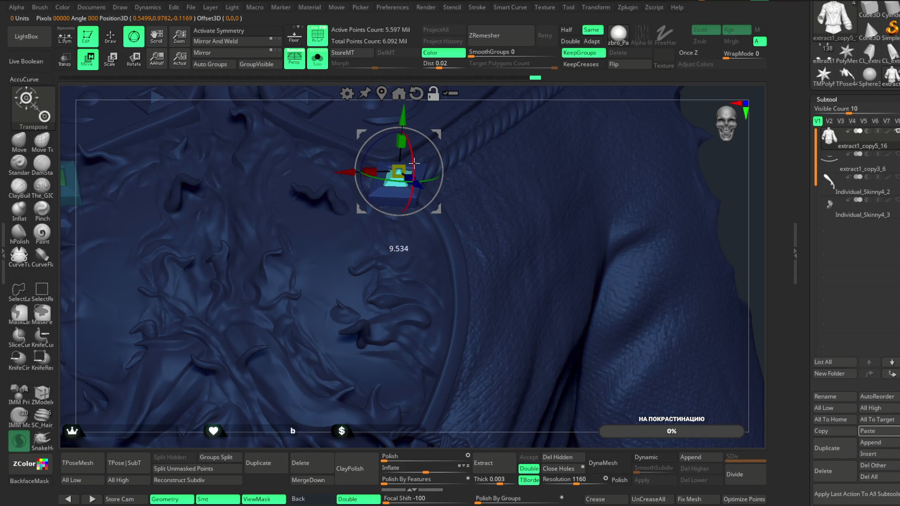
left_click_drag(399, 171, 402, 173)
mouse_move(436, 92)
left_mouse_down()
mouse_move(492, 89)
mouse_move(644, 126)
mouse_move(616, 124)
left_mouse_up()
left_click(234, 200)
mouse_move(235, 200)
left_mouse_down()
mouse_move(244, 179)
mouse_move(234, 200)
mouse_move(243, 203)
left_mouse_up()
key("q")
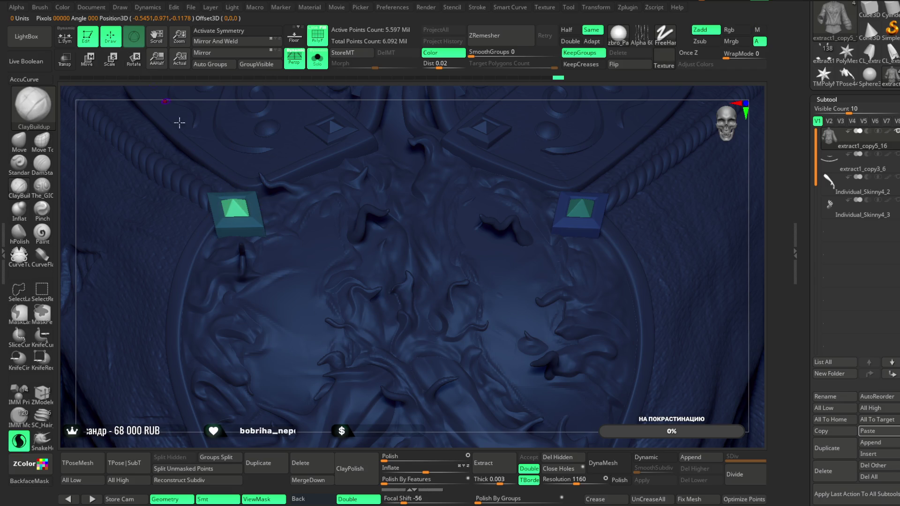
mouse_move(332, 373)
left_mouse_down()
mouse_move(364, 185)
mouse_move(519, 161)
mouse_move(511, 148)
left_mouse_up()
key("w")
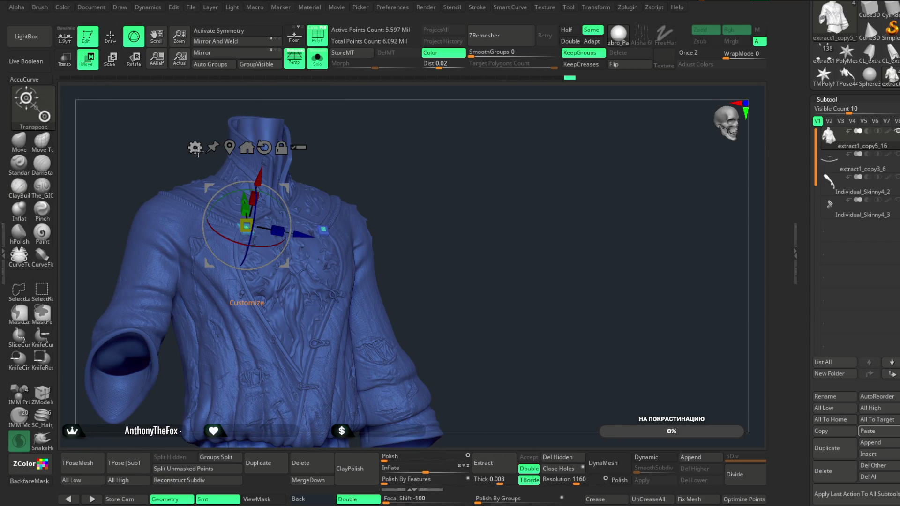
- Remesh the coat and adjusted clasps by union from the gizmo gear menu and accept
left_click(195, 148)
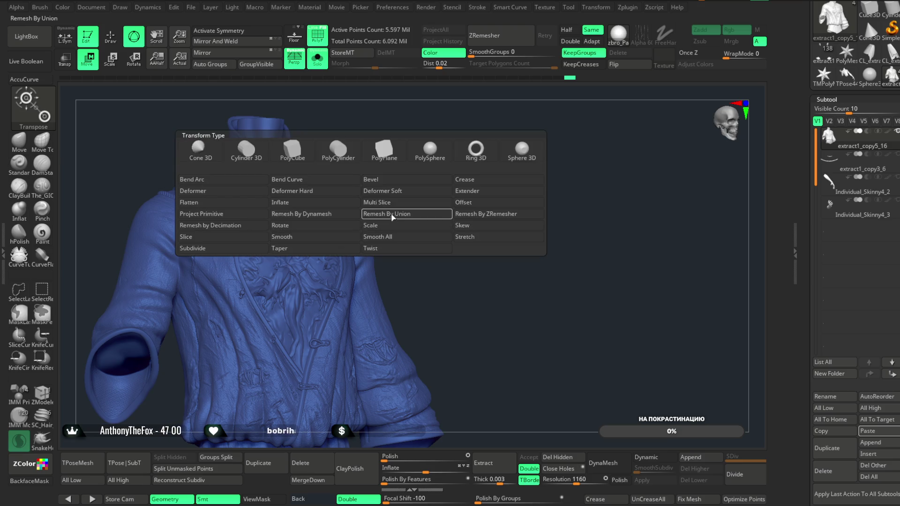
left_click(387, 217)
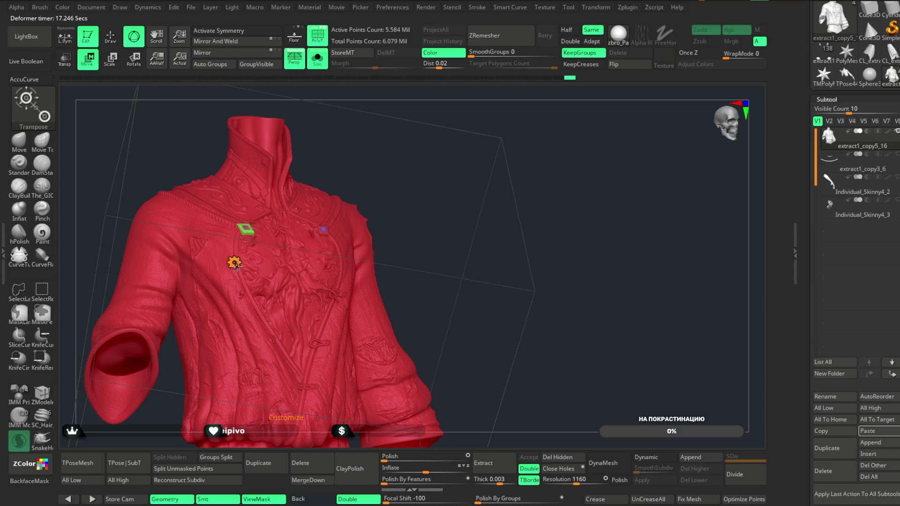
left_click(234, 263)
left_click(396, 275)
- Isolate one piece to inspect it from front and side, then unhide the whole jacket
mouse_move(431, 202)
left_mouse_down()
mouse_move(476, 181)
mouse_move(438, 181)
left_mouse_up()
left_click(110, 36)
mouse_move(382, 195)
left_mouse_down("ctrl+shift")
mouse_move(323, 185)
mouse_move(328, 281)
mouse_move(382, 187)
left_mouse_up("ctrl+shift")
mouse_move(432, 174)
left_mouse_down()
mouse_move(468, 141)
mouse_move(466, 297)
mouse_move(452, 297)
left_mouse_up()
mouse_move(564, 113)
left_mouse_down()
mouse_move(501, 124)
mouse_move(498, 140)
mouse_move(472, 151)
mouse_move(464, 166)
mouse_move(488, 145)
mouse_move(484, 164)
left_mouse_up()
left_click(498, 141, "ctrl+shift")
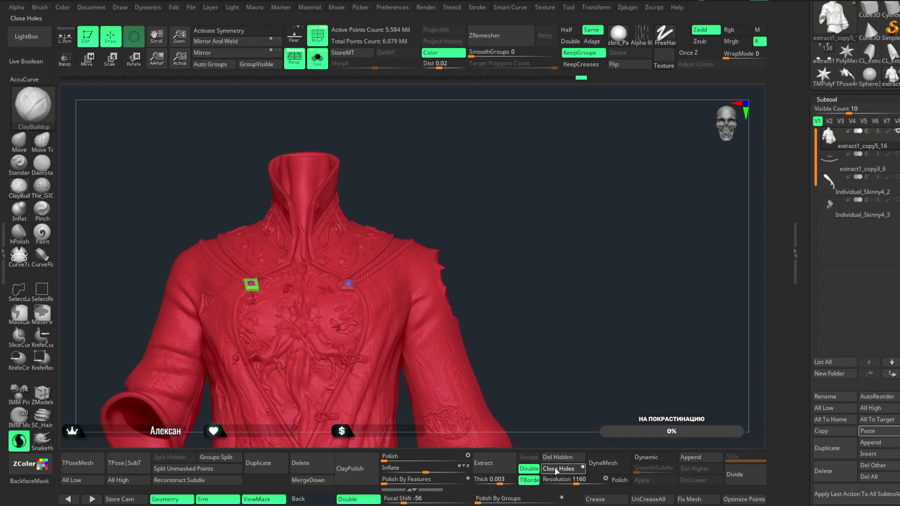
- Auto-group the coat by connected pieces, then delete its small stray floating fragments
left_click(260, 65)
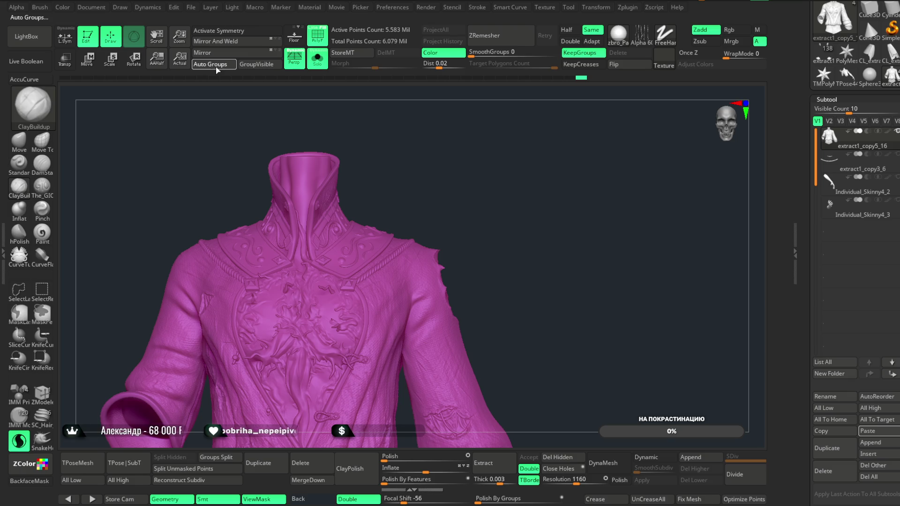
left_click(217, 65)
left_click(41, 290)
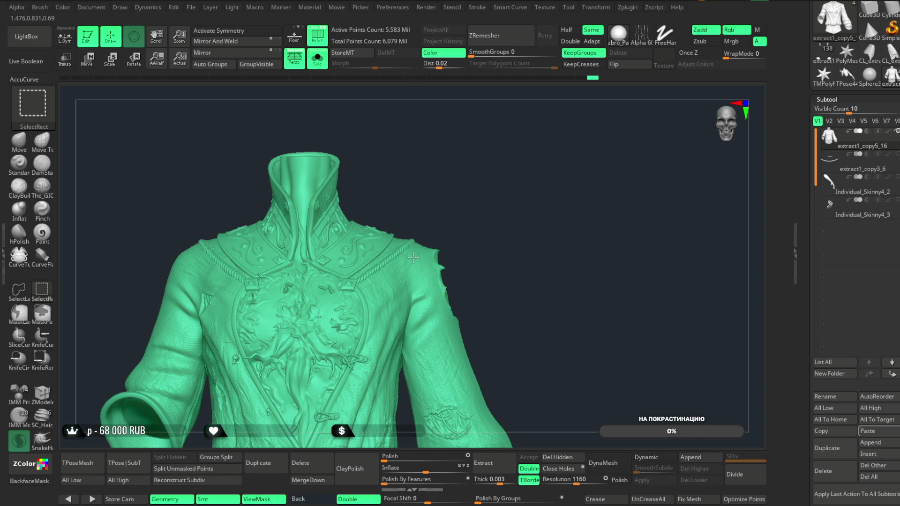
left_click_drag(497, 171, 510, 246, "ctrl+shift")
mouse_move(496, 178)
left_mouse_down("ctrl+shift")
mouse_move(501, 213)
mouse_move(516, 187)
mouse_move(522, 197)
mouse_move(526, 178)
mouse_move(584, 183)
mouse_move(527, 174)
mouse_move(529, 231)
mouse_move(518, 170)
mouse_move(500, 185)
mouse_move(504, 137)
mouse_move(488, 151)
mouse_move(512, 164)
mouse_move(518, 155)
mouse_move(440, 134)
left_mouse_up("ctrl+shift")
left_click(562, 458)
key("shift+f")
key("shift+f")
- Apply ReGroupVisible to the coat from the Tool > Polygroups panel
scroll(855, 234, "down", 5)
scroll(865, 15, "down", 5)
left_click(834, 311)
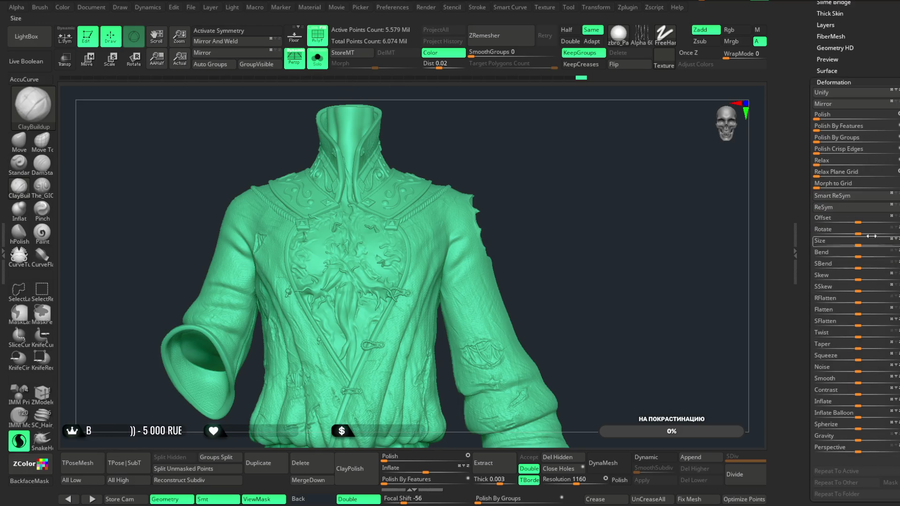
left_click(847, 83)
left_click(831, 117)
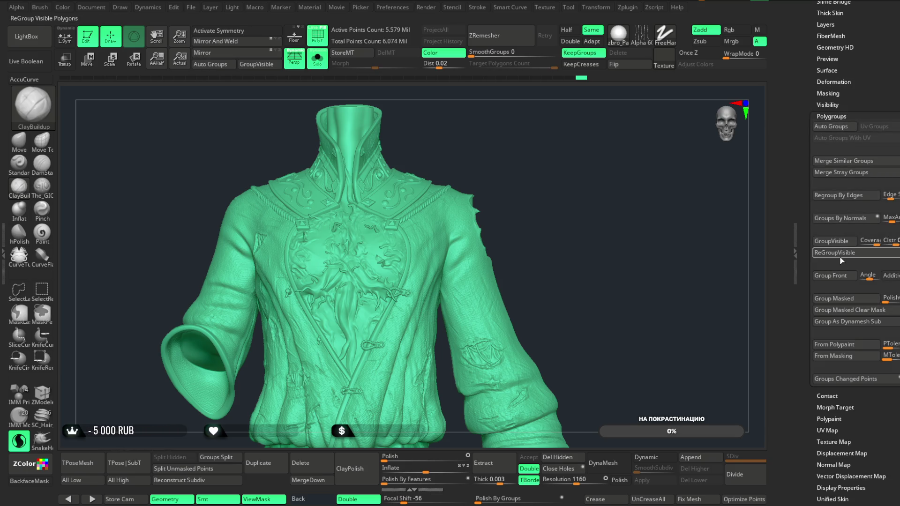
left_click(839, 253)
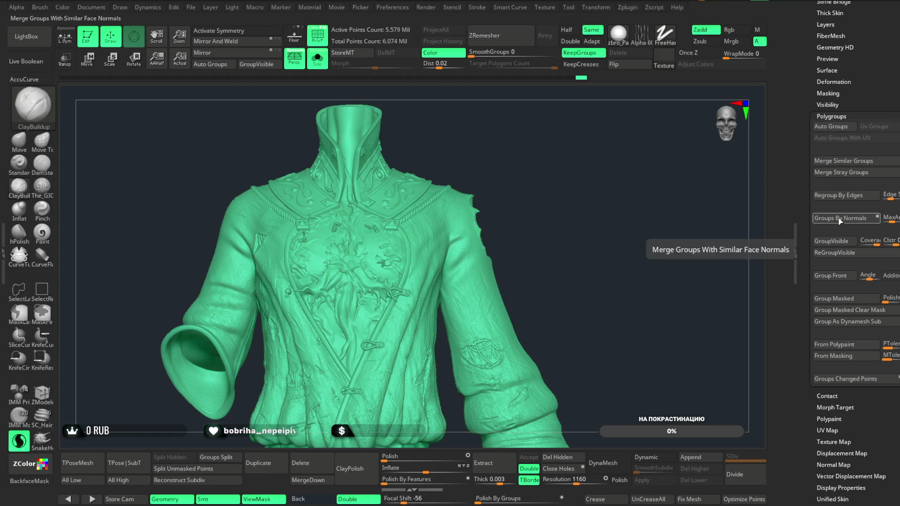
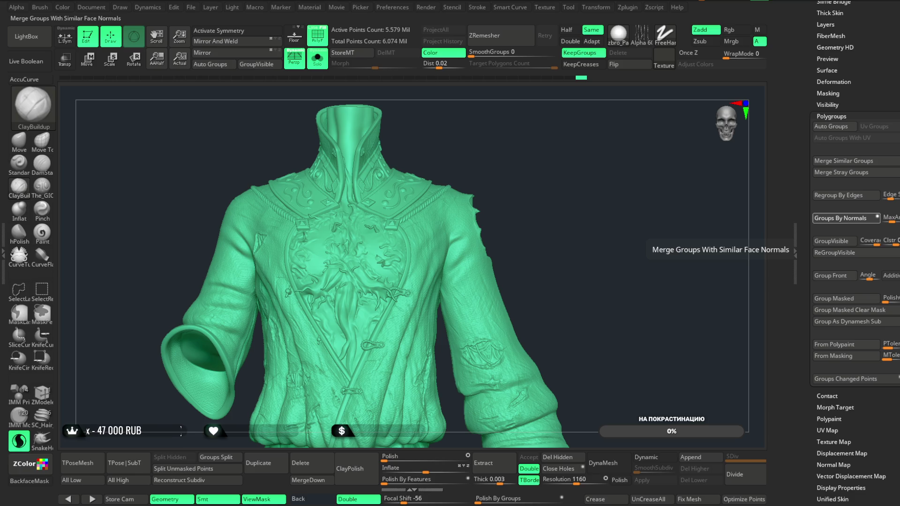
- Try Groups By Normals on the jacket, undo it, and hide the polygroup colours
left_click(843, 218)
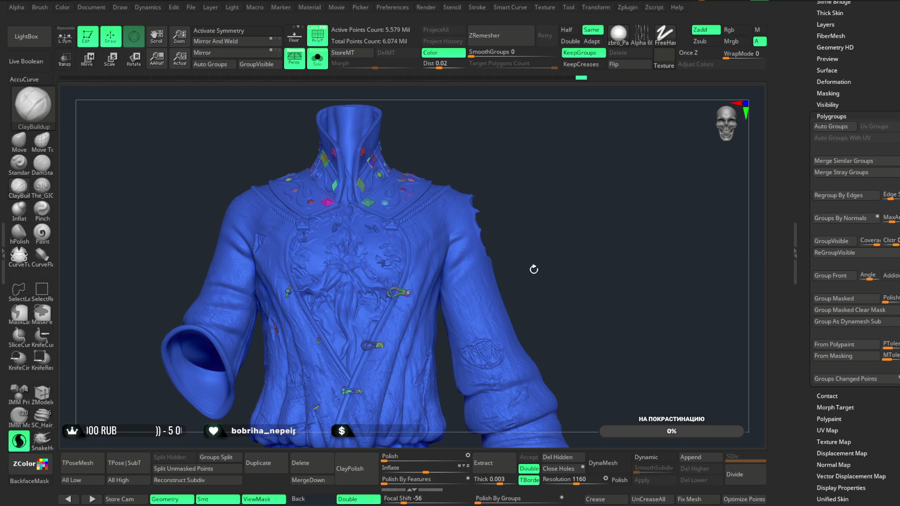
key("shift+f")
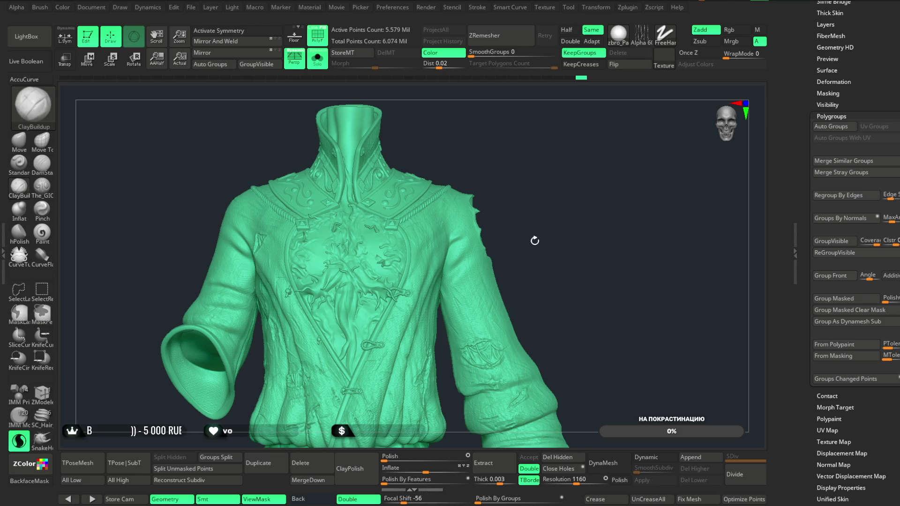
left_click(318, 36)
mouse_move(551, 168)
left_mouse_down()
mouse_move(584, 187)
mouse_move(740, 155)
mouse_move(544, 131)
left_mouse_up()
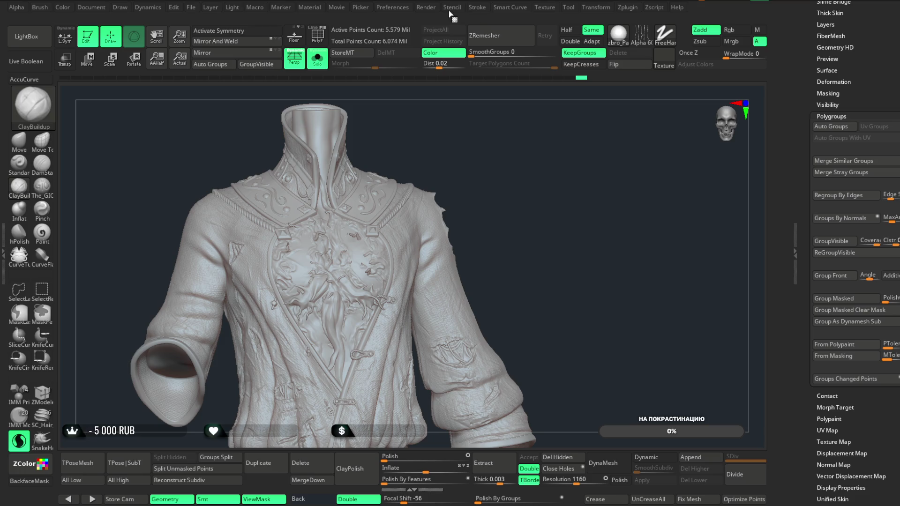
- Inspect Render Properties and the zbro_Paint material's Wax Modifiers and Modifiers settings
left_click(402, 8)
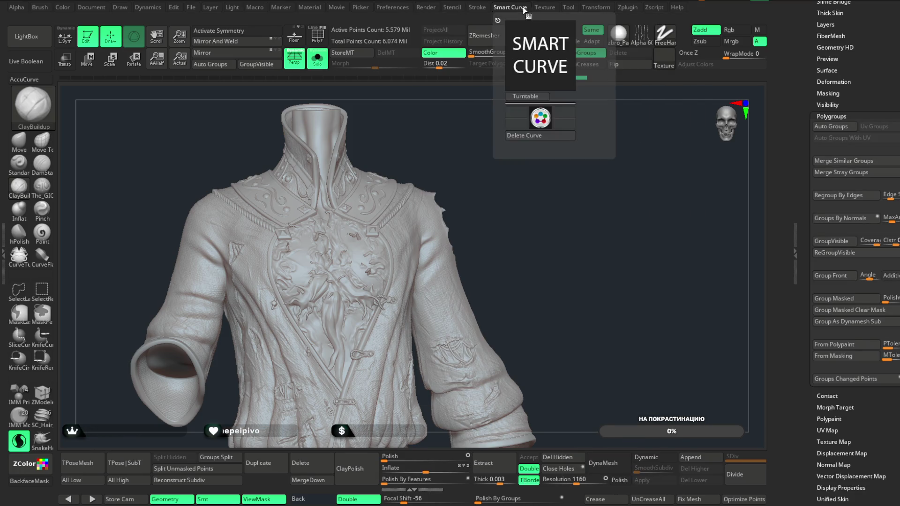
mouse_move(426, 7)
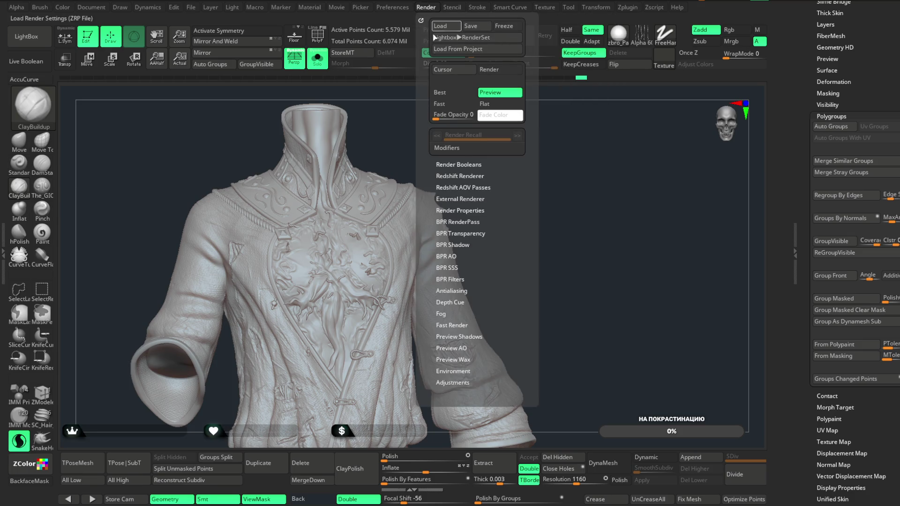
left_click(462, 210)
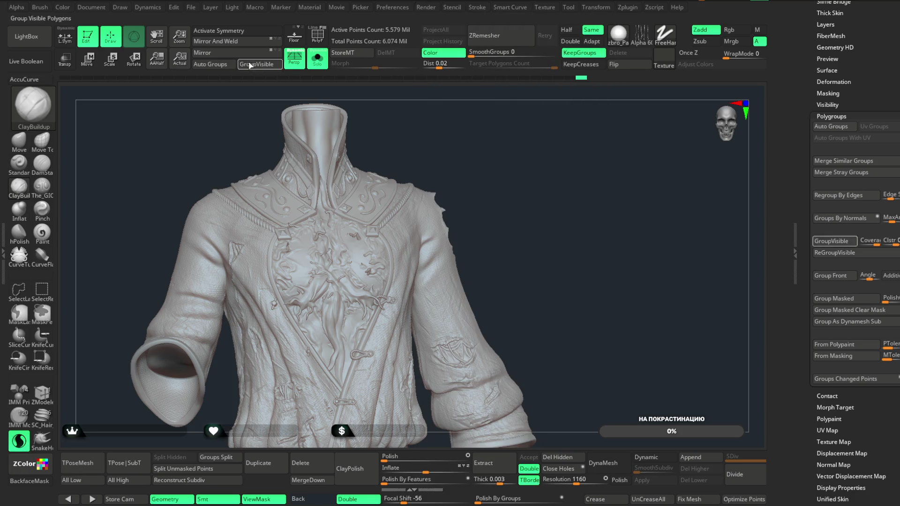
left_click_drag(187, 140, 208, 142, "alt")
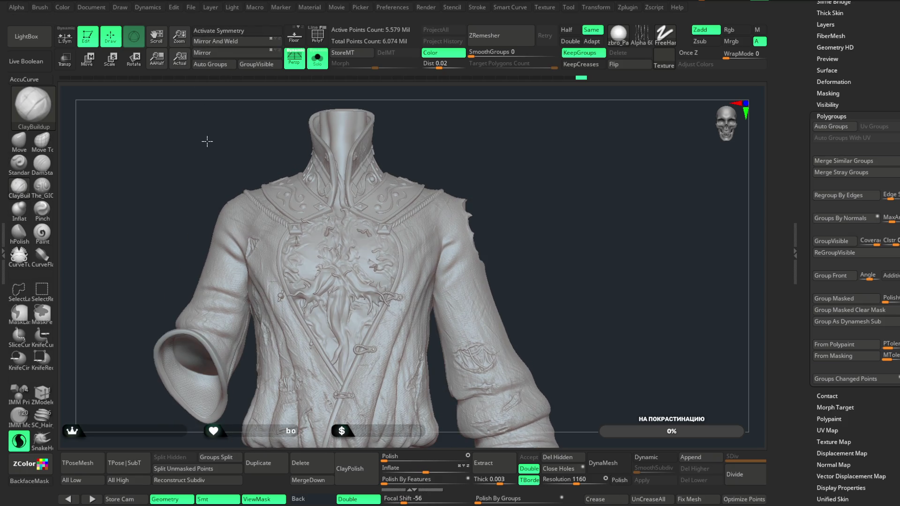
left_click(310, 7)
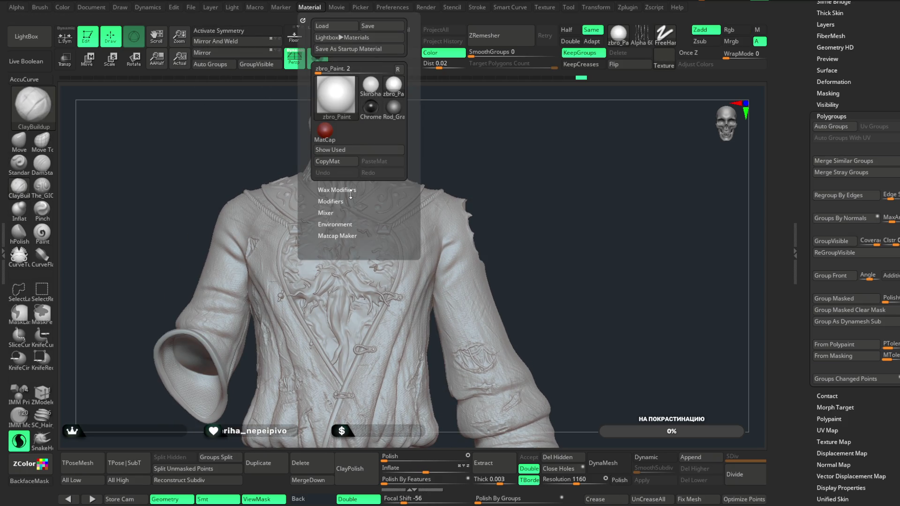
left_click(337, 190)
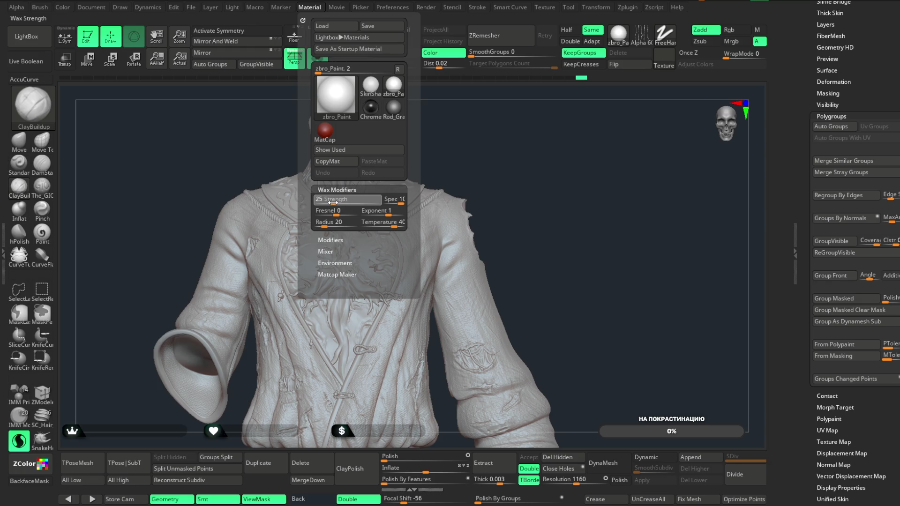
left_click(341, 240)
mouse_move(522, 149)
left_mouse_down()
mouse_move(572, 151)
mouse_move(579, 161)
mouse_move(542, 132)
mouse_move(538, 163)
left_mouse_up()
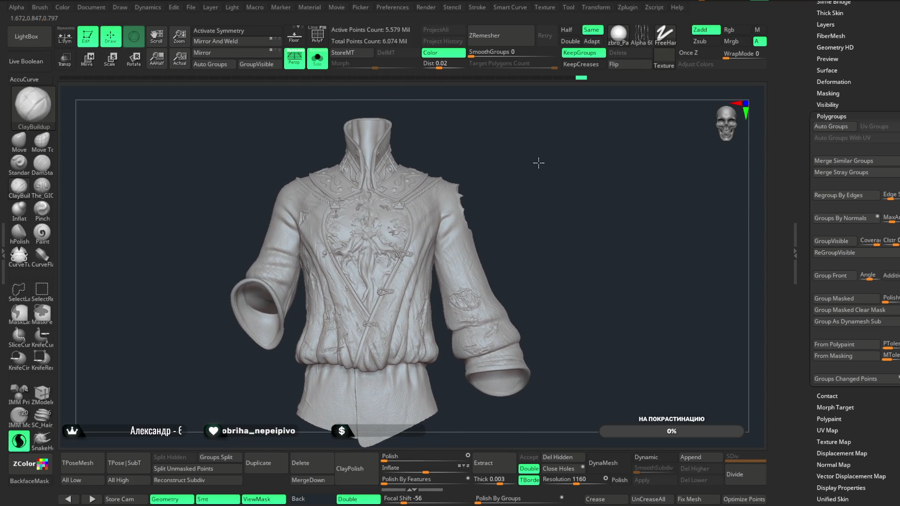
- Save the jacket project with Ctrl+S from the File menu
left_click(190, 7)
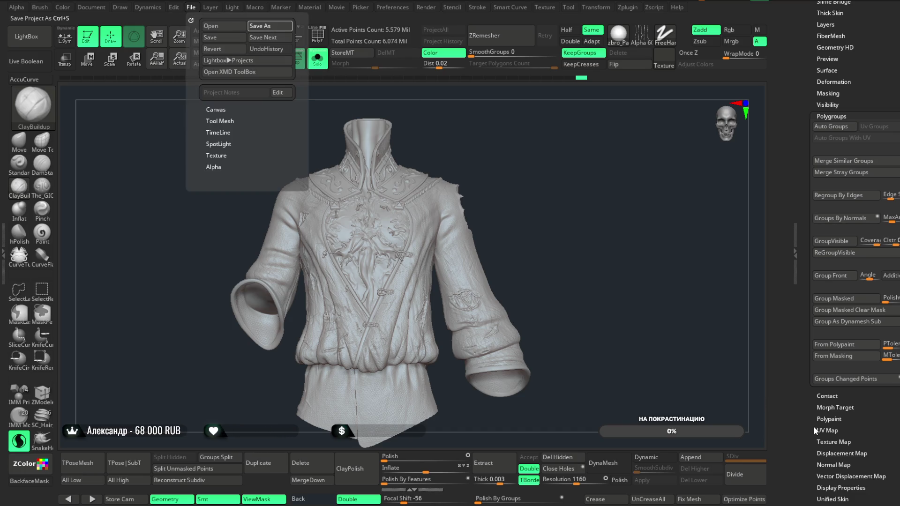
key("ctrl+s")
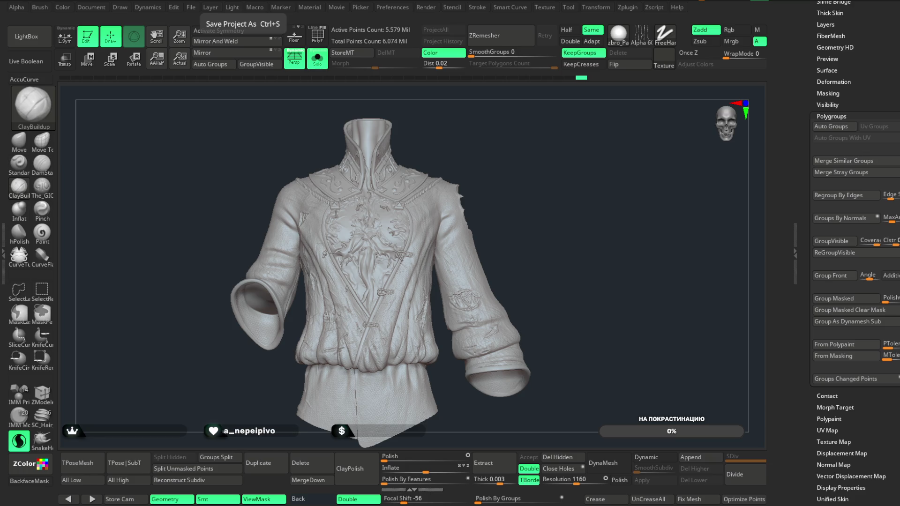
- Load Orb_Slah_Curve.ZBP from the Разное folder in LightBox's Brush library
mouse_move(625, 272)
left_mouse_down()
mouse_move(605, 272)
mouse_move(616, 272)
left_mouse_up()
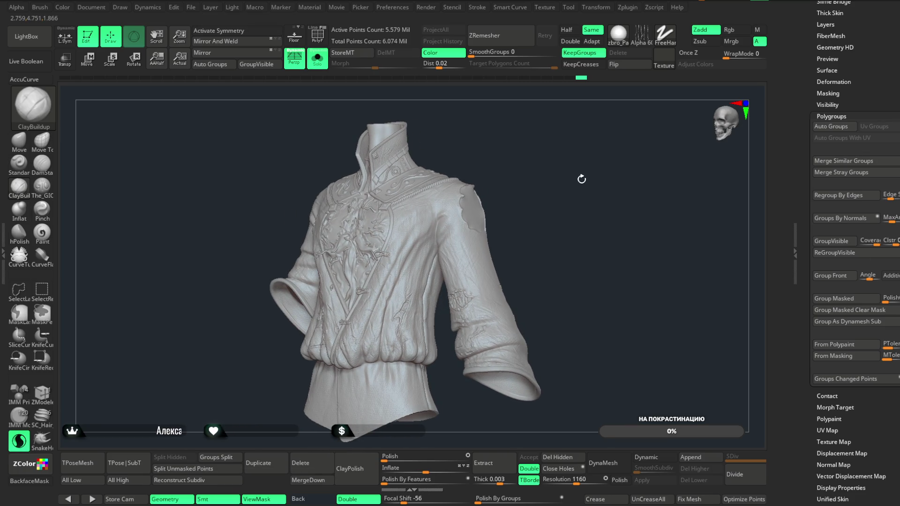
mouse_move(573, 184)
left_mouse_down()
mouse_move(579, 263)
mouse_move(582, 153)
mouse_move(590, 175)
mouse_move(504, 252)
left_mouse_up()
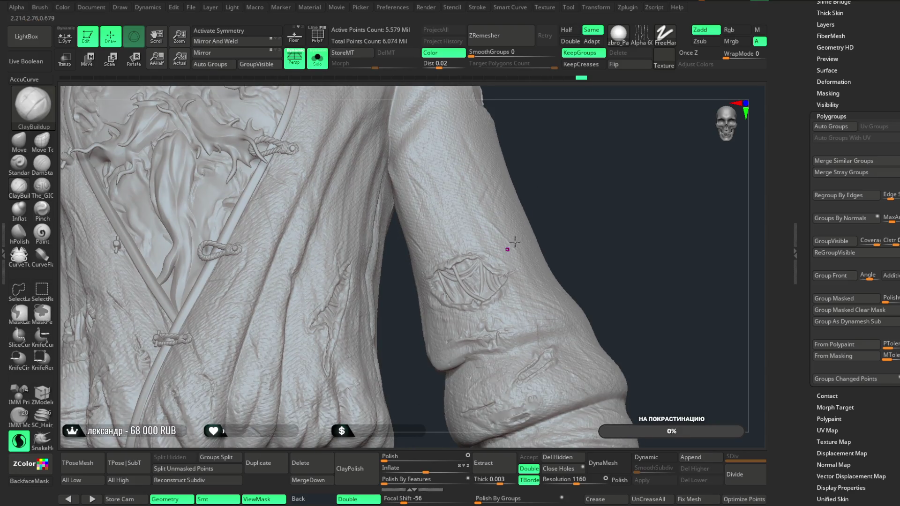
left_click(47, 37)
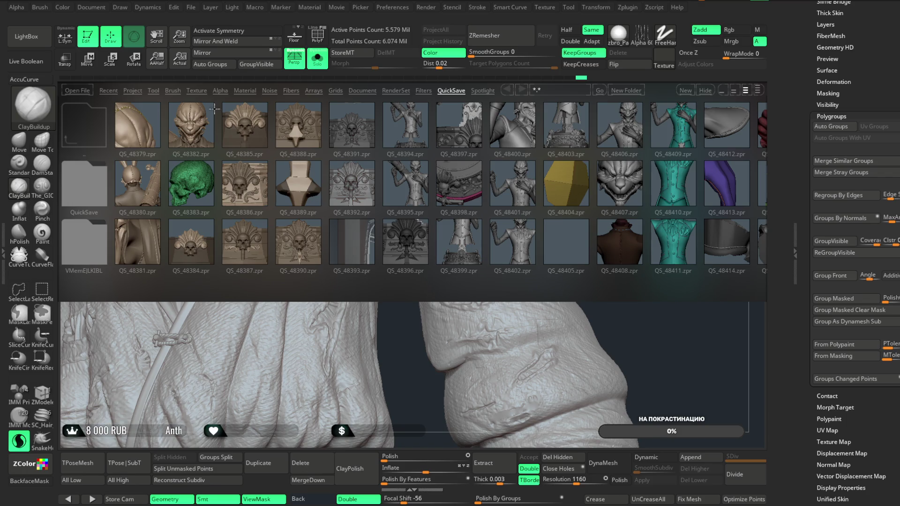
left_click(172, 91)
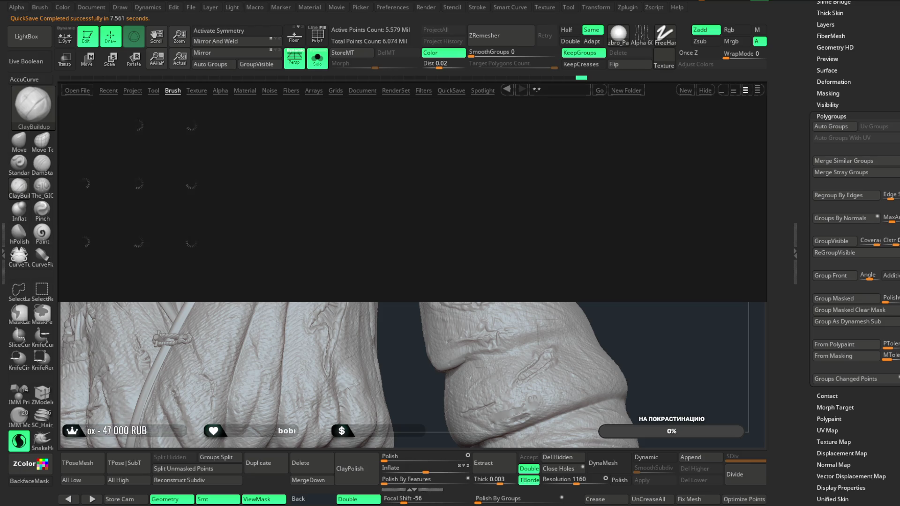
double_click(606, 241)
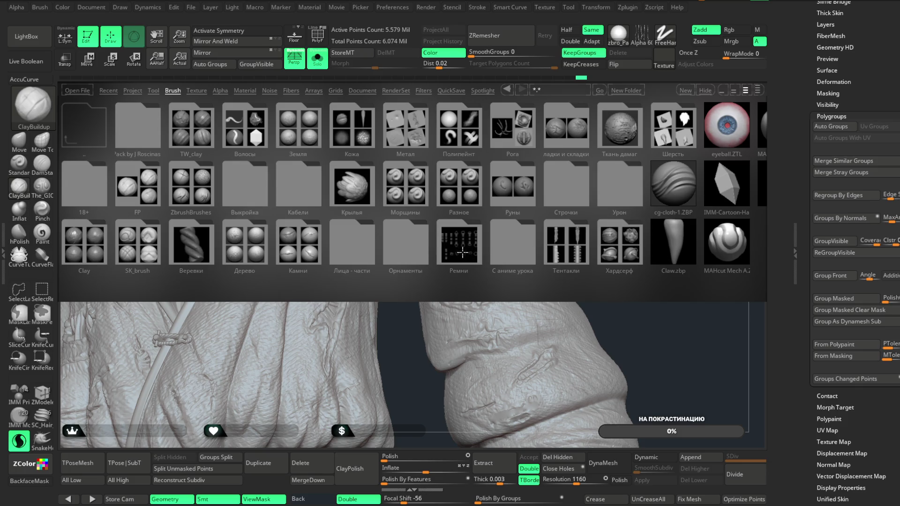
left_click(463, 193)
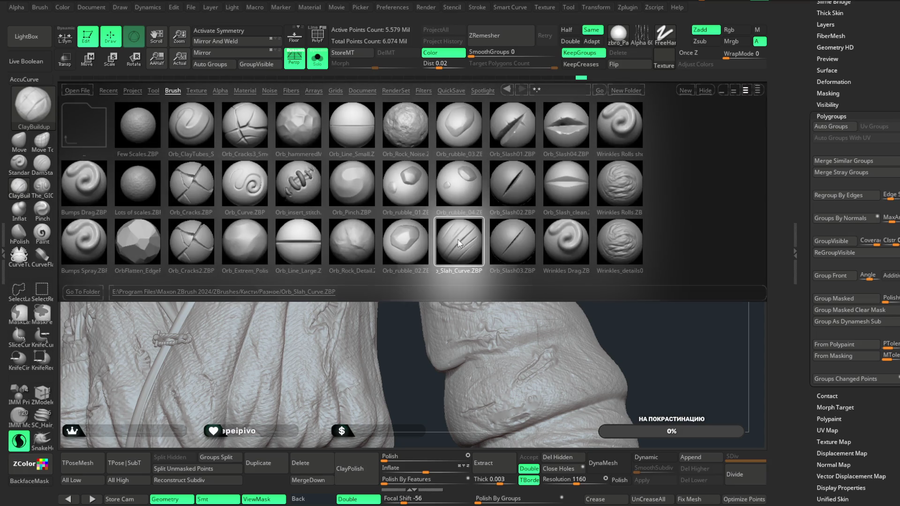
double_click(459, 243)
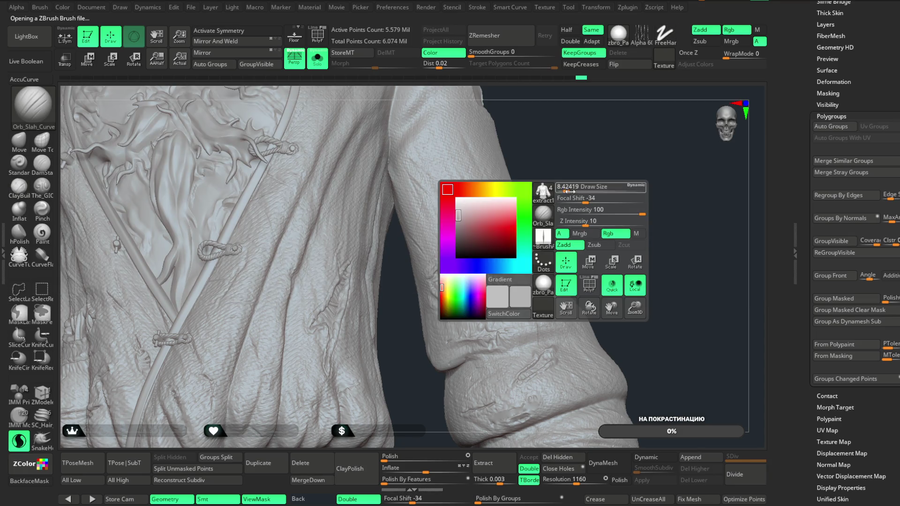
- Isolate the emblem patch on the sleeve with a rectangle selection
mouse_move(635, 169)
left_mouse_down("alt")
mouse_move(589, 142)
mouse_move(606, 207)
mouse_move(584, 152)
left_mouse_up("alt")
key("ctrl+shift")
left_click_drag(556, 230, 361, 378, "ctrl+shift")
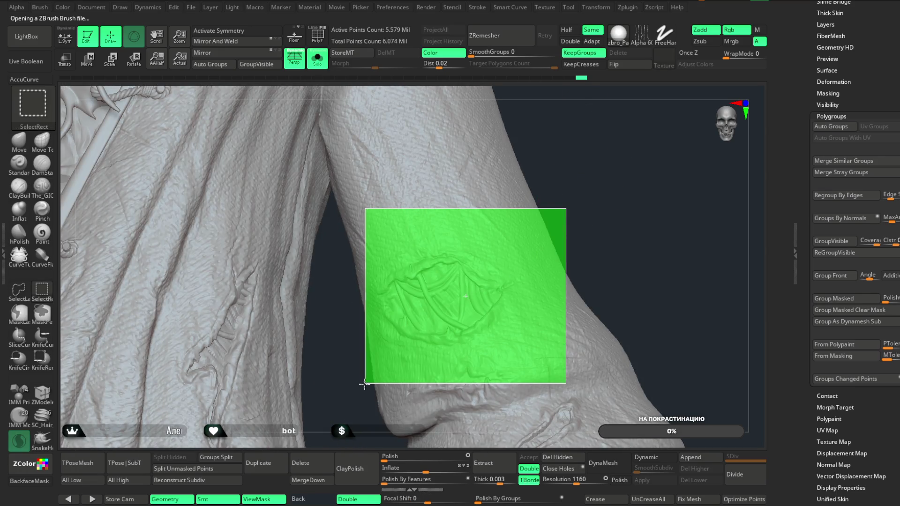
mouse_move(582, 175)
left_mouse_down()
mouse_move(596, 177)
mouse_move(546, 250)
mouse_move(539, 146)
mouse_move(544, 155)
mouse_move(565, 102)
mouse_move(526, 200)
left_mouse_up()
- Carve the first slash creases along the emblem ridge, adjusting brush size
key("space")
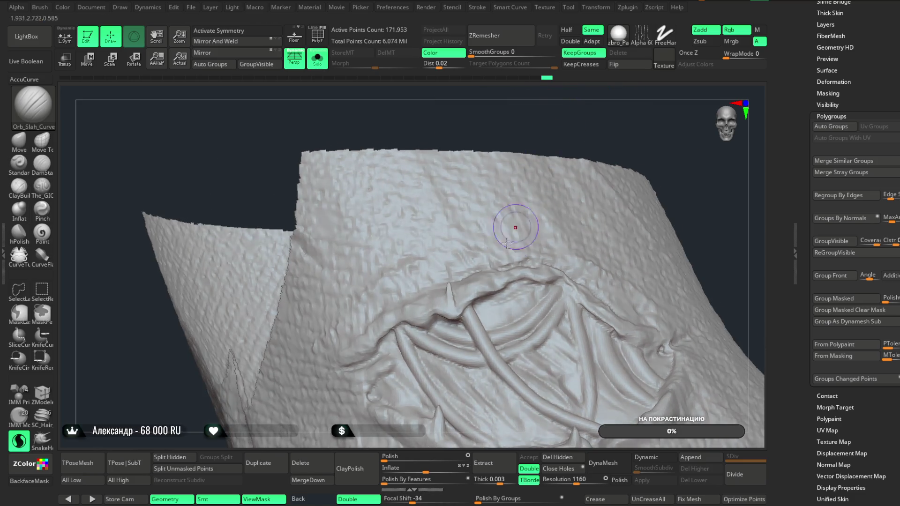
mouse_move(664, 141)
left_mouse_down()
mouse_move(588, 120)
mouse_move(489, 255)
left_mouse_up()
key("space")
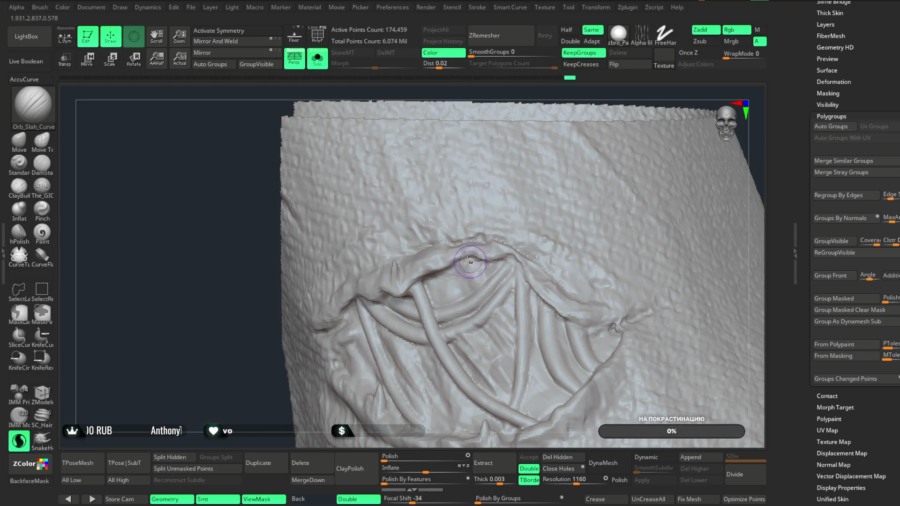
mouse_move(521, 258)
left_mouse_down()
mouse_move(503, 260)
mouse_move(532, 281)
left_mouse_up()
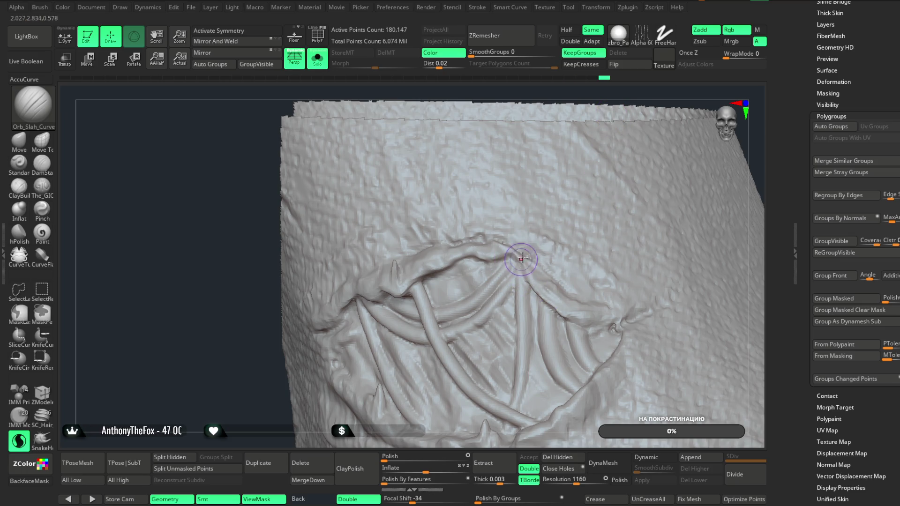
mouse_move(605, 97)
left_mouse_down()
mouse_move(539, 188)
mouse_move(482, 305)
mouse_move(494, 281)
mouse_move(449, 187)
left_mouse_up()
key("space")
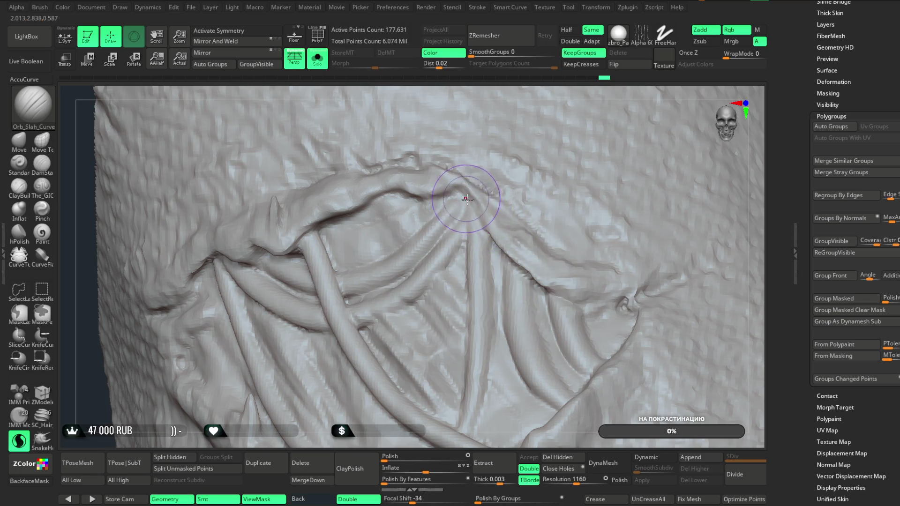
key("space")
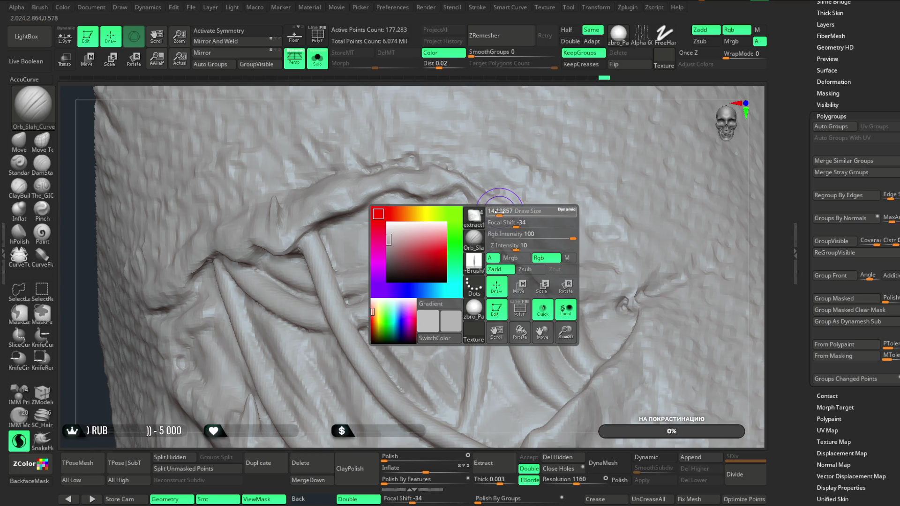
left_click_drag(500, 250, 465, 227)
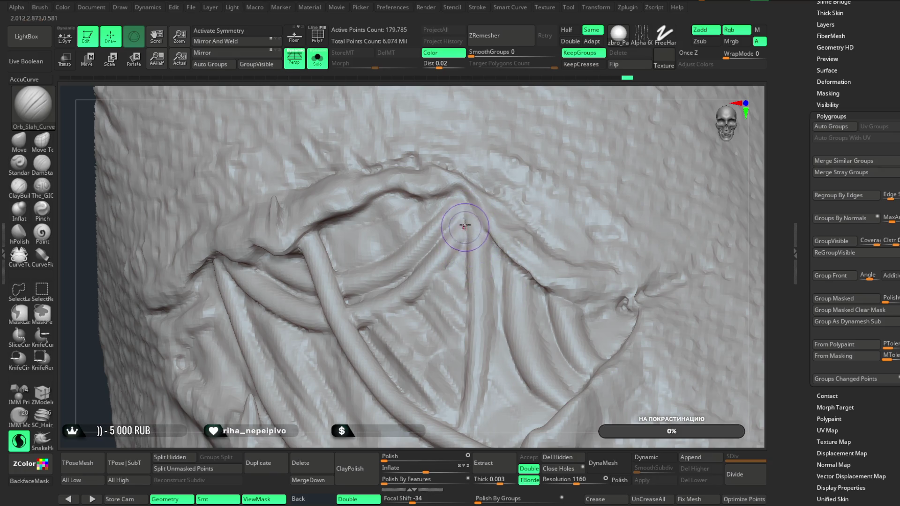
left_click_drag(572, 105, 498, 177)
key("space")
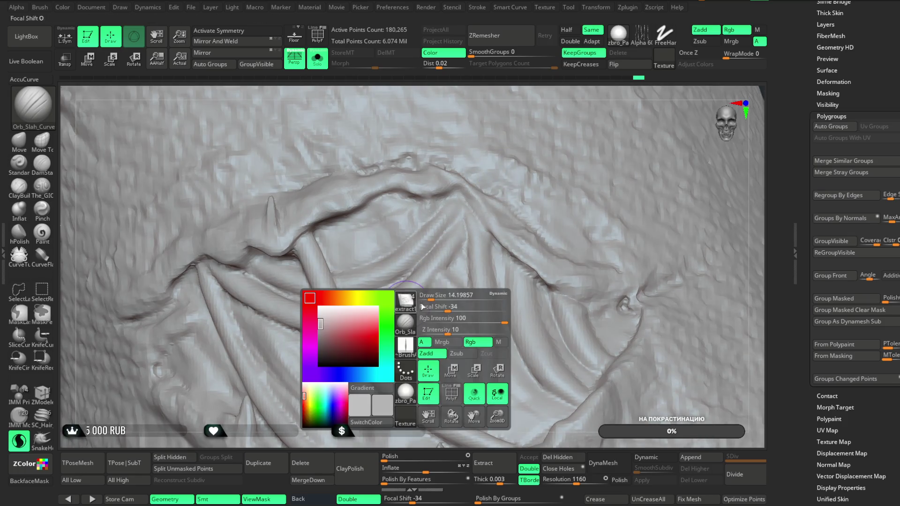
- Add short crease marks and volume where the tube folds cross
left_click(421, 295)
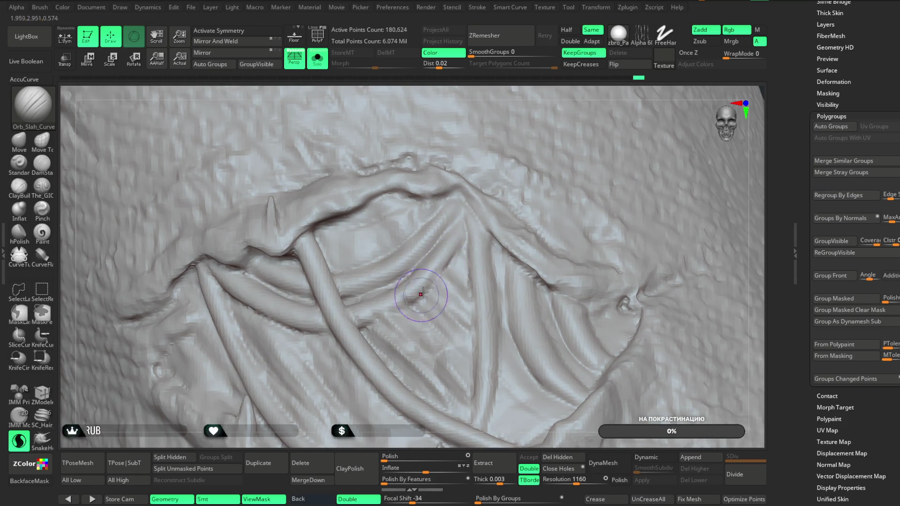
left_click(421, 291)
left_click_drag(462, 251, 453, 244)
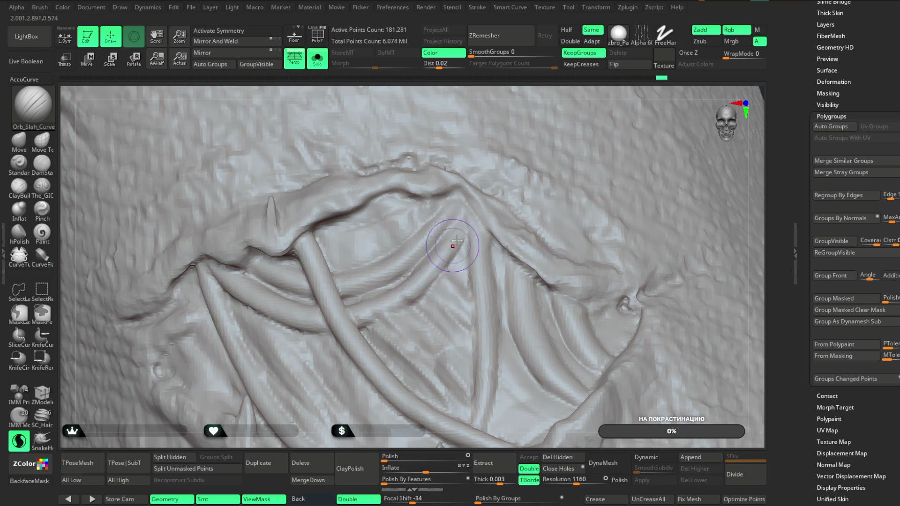
left_click(422, 262)
right_click_drag(562, 105, 485, 195)
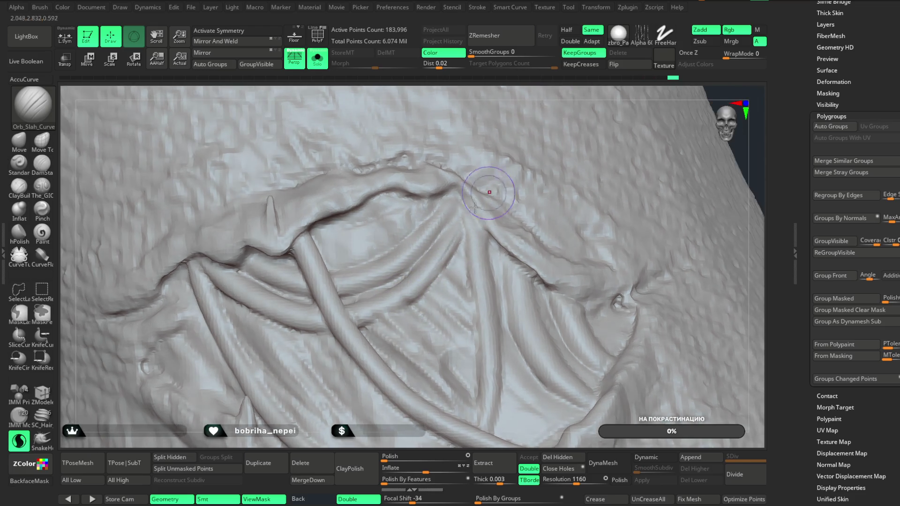
left_click(419, 280)
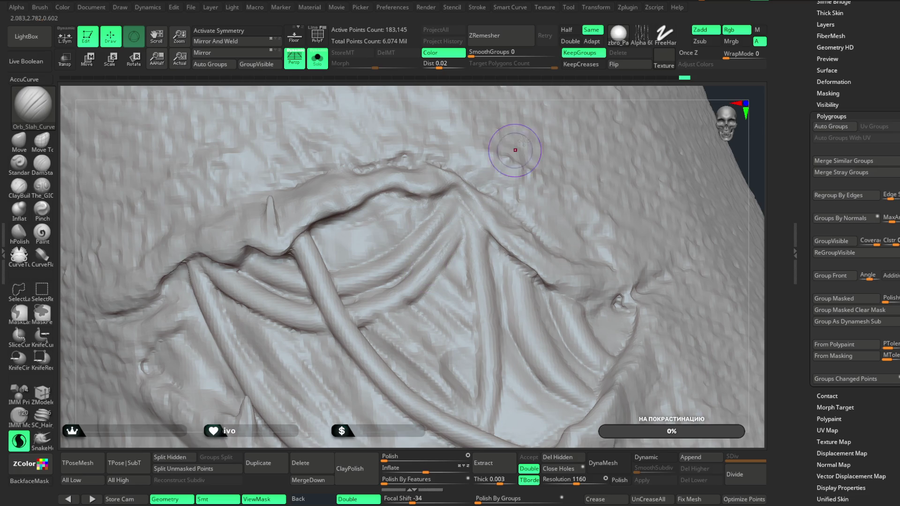
right_click_drag(546, 100, 492, 170)
left_click(375, 320)
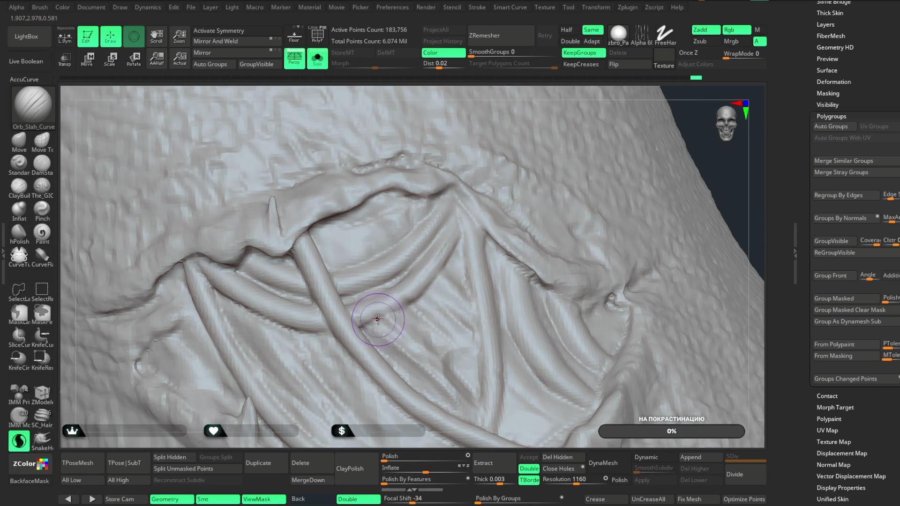
left_click(389, 312)
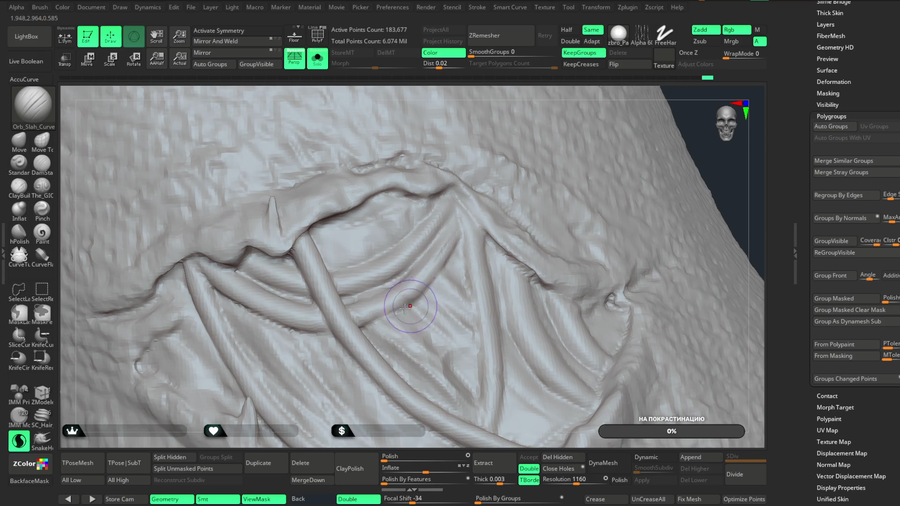
left_click(373, 323)
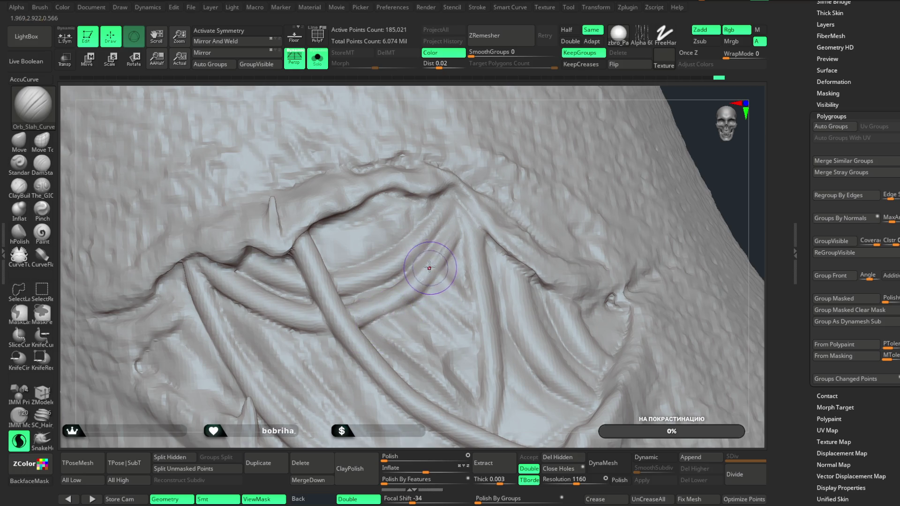
left_click(435, 238)
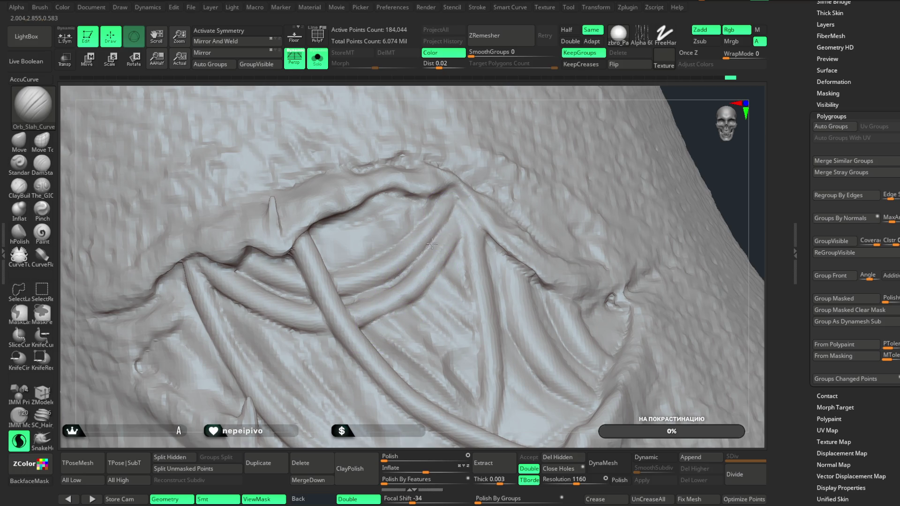
left_click(392, 237)
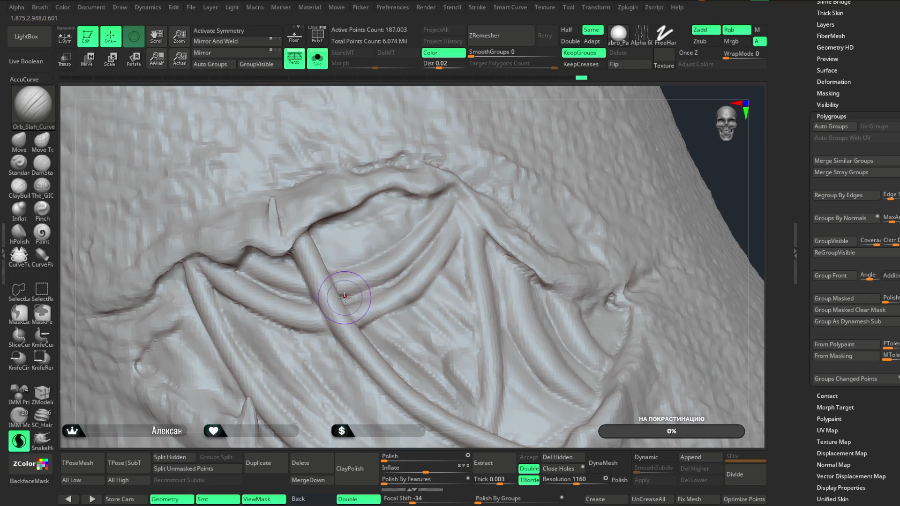
- Sculpt along and build up the tube ridges from a new angle
mouse_move(258, 285)
left_mouse_down()
mouse_move(285, 298)
mouse_move(296, 281)
mouse_move(317, 304)
left_mouse_up()
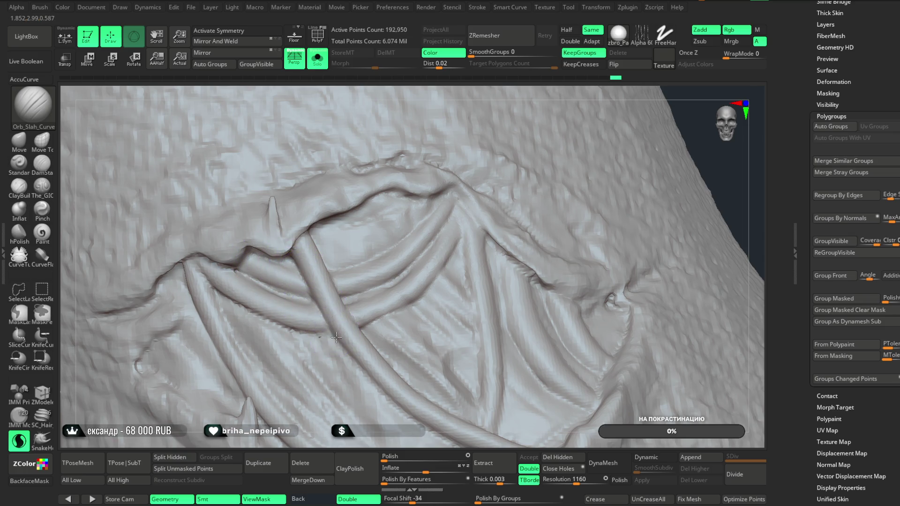
left_click_drag(225, 301, 272, 323)
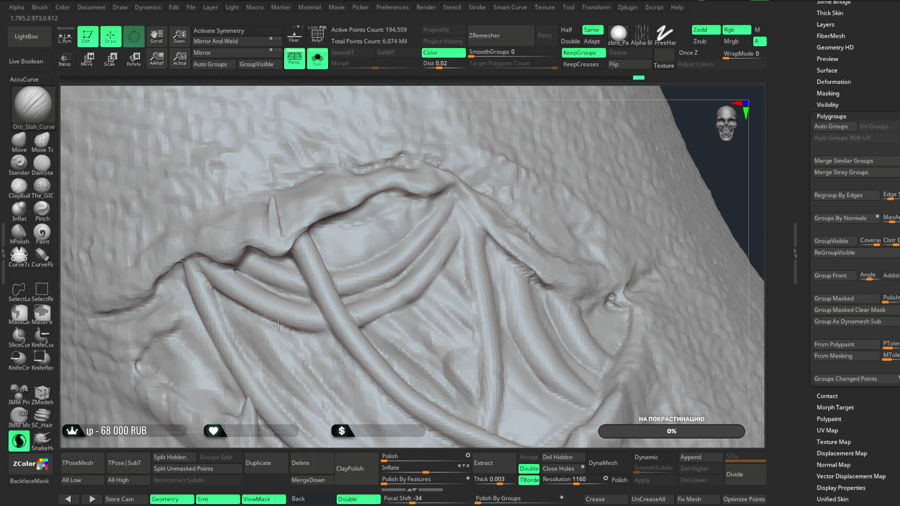
key("space")
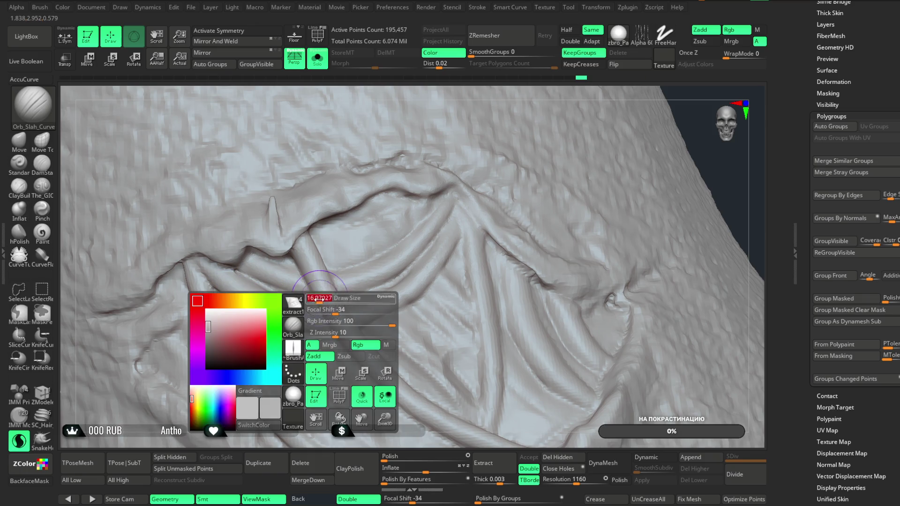
left_click_drag(304, 336, 324, 334)
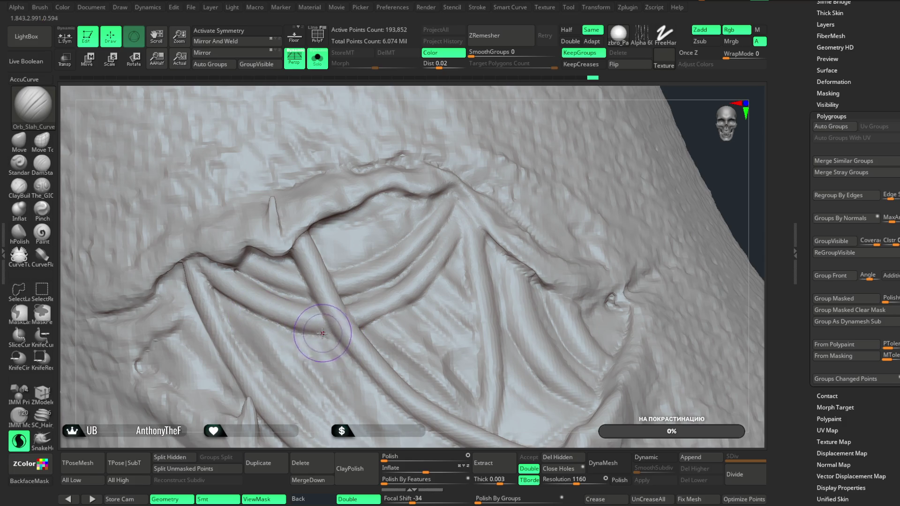
mouse_move(721, 171)
left_mouse_down()
mouse_move(644, 129)
mouse_move(520, 242)
left_mouse_up()
left_click_drag(403, 302, 411, 335)
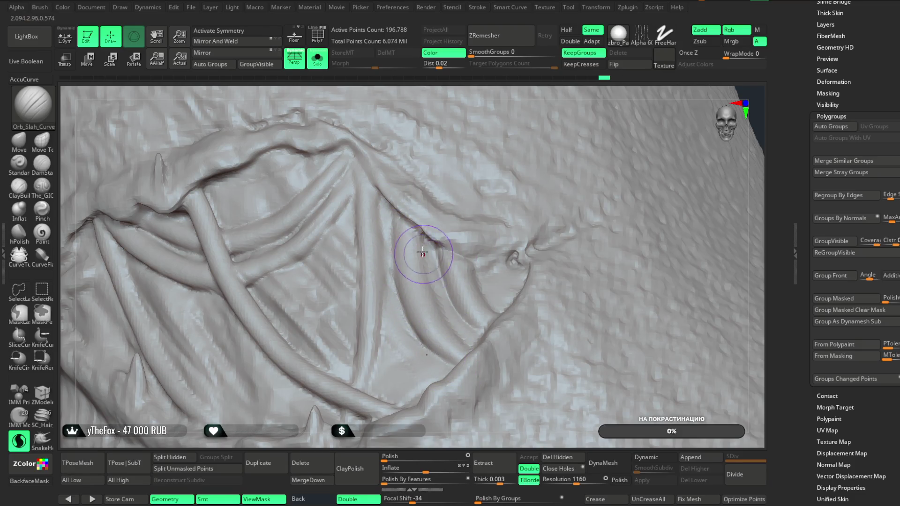
mouse_move(443, 301)
left_mouse_down()
mouse_move(422, 284)
mouse_move(428, 251)
mouse_move(426, 295)
mouse_move(452, 321)
mouse_move(438, 281)
left_mouse_up()
right_click(422, 285)
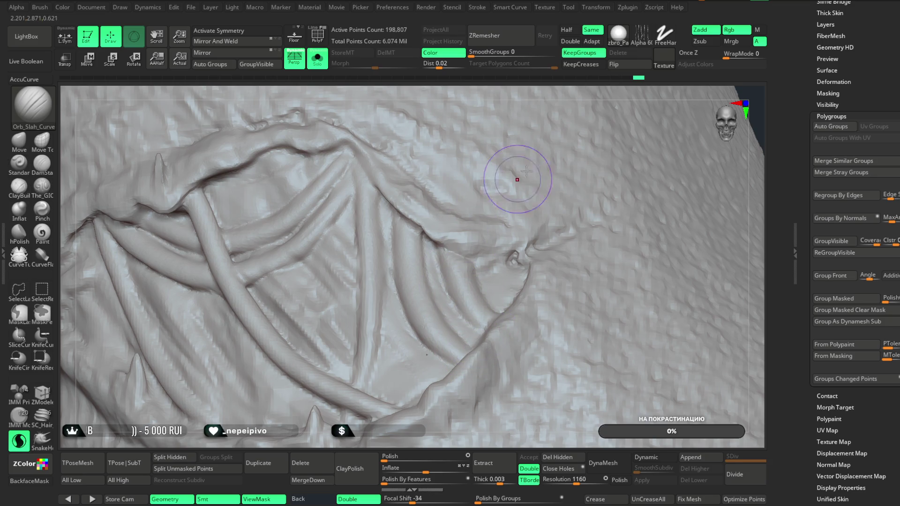
- Sculpt the tube at the patch's upper edge, then enlarge the brush and rework the rib area
mouse_move(572, 90)
left_mouse_down()
mouse_move(459, 244)
mouse_move(487, 277)
left_mouse_up()
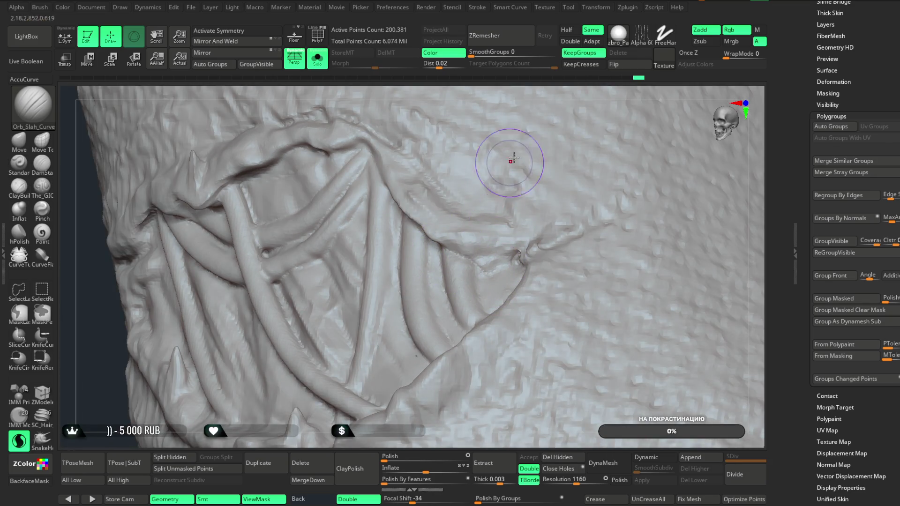
mouse_move(546, 96)
left_mouse_down()
mouse_move(547, 120)
mouse_move(546, 113)
left_mouse_up()
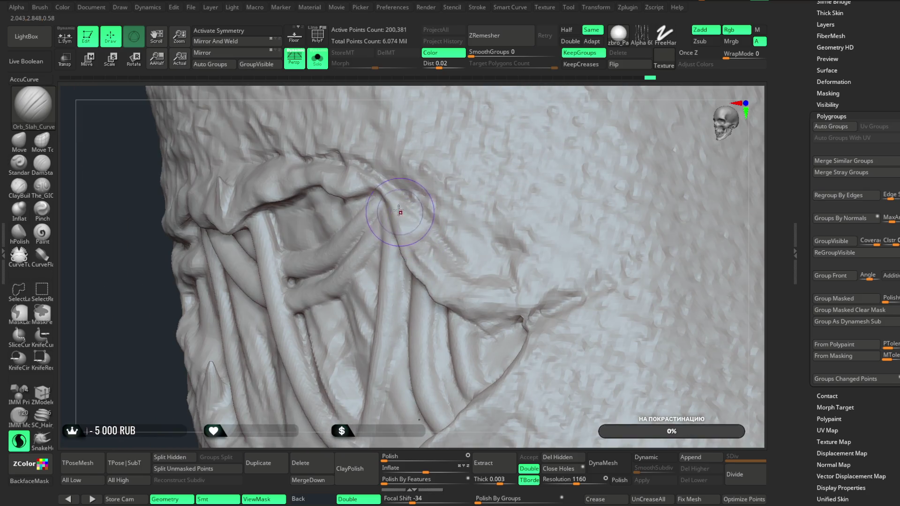
mouse_move(404, 221)
left_mouse_down()
mouse_move(469, 296)
mouse_move(511, 286)
mouse_move(462, 375)
left_mouse_up()
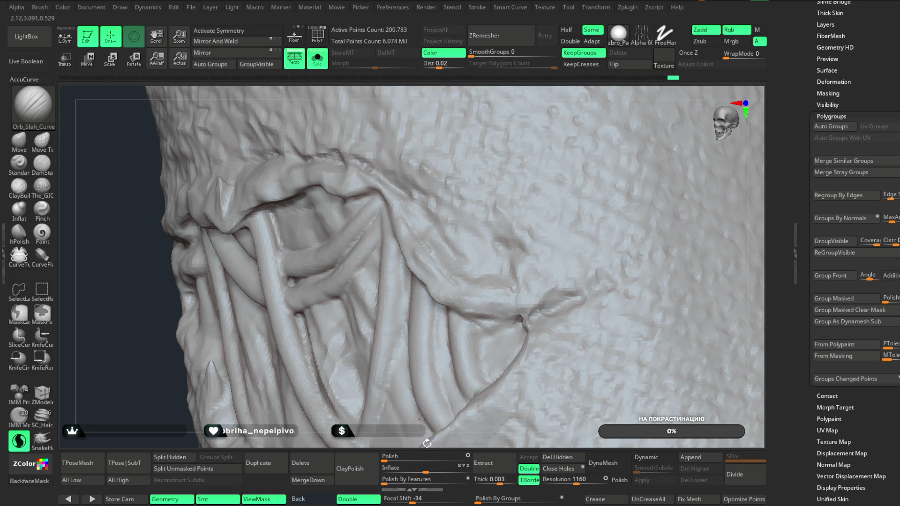
key("f")
mouse_move(702, 146)
left_mouse_down()
mouse_move(651, 161)
mouse_move(829, 159)
mouse_move(663, 150)
mouse_move(422, 255)
left_mouse_up()
mouse_move(240, 224)
left_mouse_down("shift")
mouse_move(277, 302)
mouse_move(216, 267)
mouse_move(226, 278)
left_mouse_up("shift")
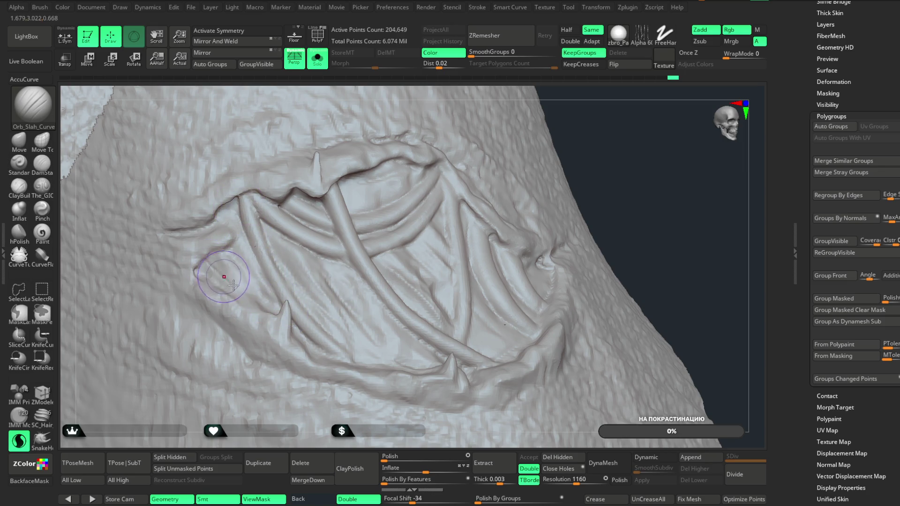
key("space")
left_click_drag(270, 259, 279, 258)
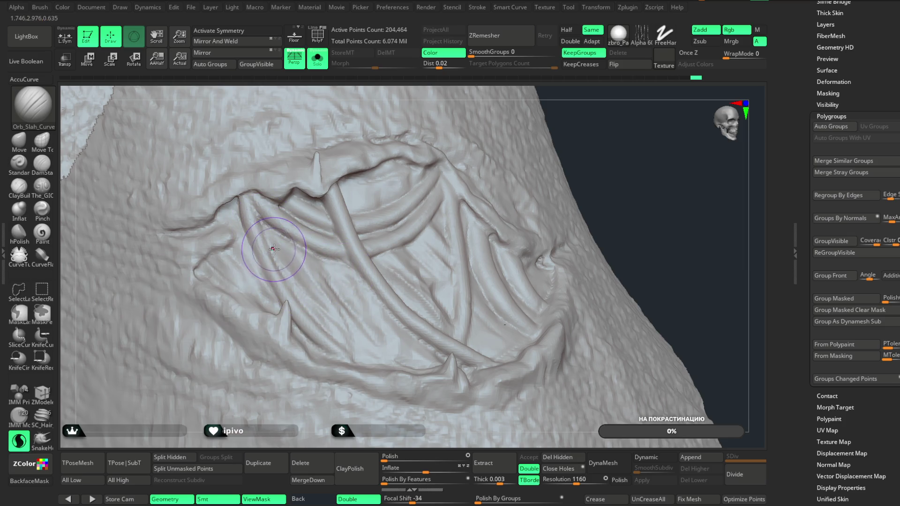
mouse_move(288, 259)
left_mouse_down("shift")
mouse_move(342, 314)
mouse_move(558, 212)
left_mouse_up("shift")
- Undo a stroke and reshape the lower edge of the carving
left_click_drag(644, 183, 441, 291)
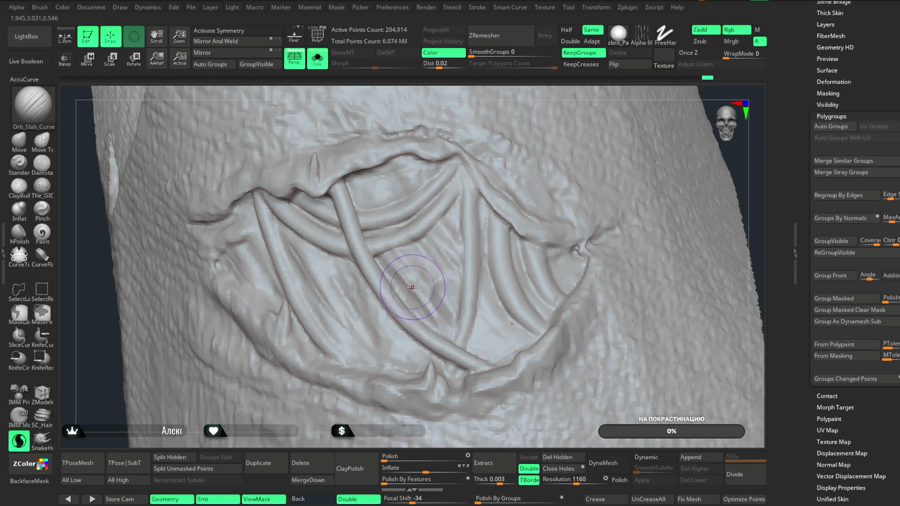
key("ctrl+z")
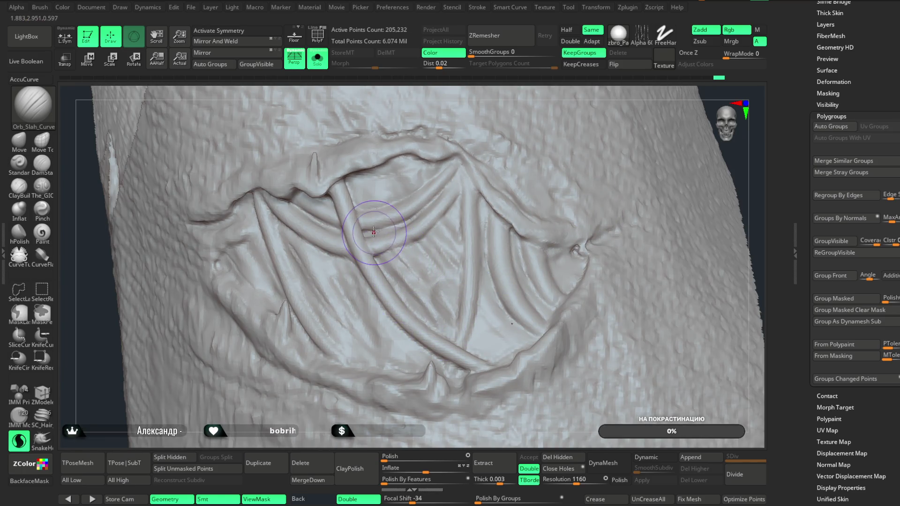
mouse_move(368, 218)
left_mouse_down()
mouse_move(396, 318)
mouse_move(473, 361)
mouse_move(416, 343)
mouse_move(453, 367)
left_mouse_up()
mouse_move(392, 380)
left_mouse_down()
mouse_move(450, 408)
mouse_move(408, 403)
mouse_move(393, 423)
mouse_move(365, 398)
mouse_move(399, 412)
mouse_move(389, 399)
left_mouse_up()
mouse_move(662, 205)
left_mouse_down()
mouse_move(604, 162)
mouse_move(562, 196)
left_mouse_up()
- Sculpt strokes along the carving's border and surrounding fabric from several angles
left_click_drag(412, 330, 424, 337)
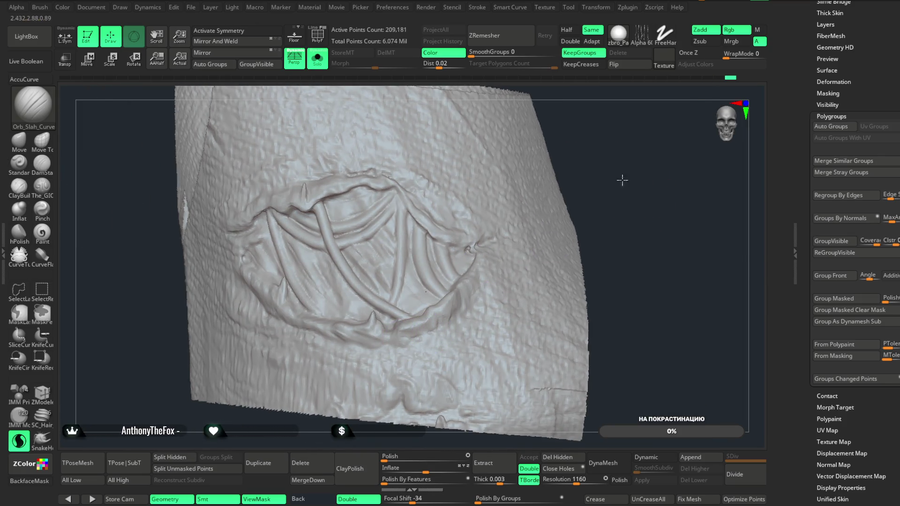
left_click_drag(625, 178, 515, 281)
key("space")
left_click_drag(439, 325, 512, 261)
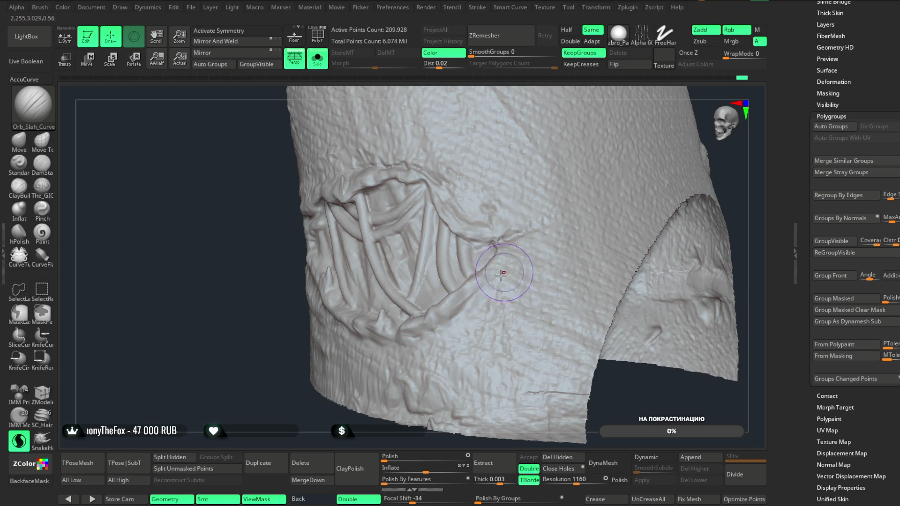
left_click_drag(305, 421, 366, 357)
mouse_move(586, 225)
left_mouse_down()
mouse_move(612, 149)
mouse_move(262, 272)
mouse_move(302, 302)
mouse_move(292, 283)
mouse_move(265, 270)
mouse_move(313, 306)
left_mouse_up()
mouse_move(523, 118)
left_mouse_down()
mouse_move(253, 235)
mouse_move(309, 281)
mouse_move(228, 197)
mouse_move(378, 192)
left_mouse_up()
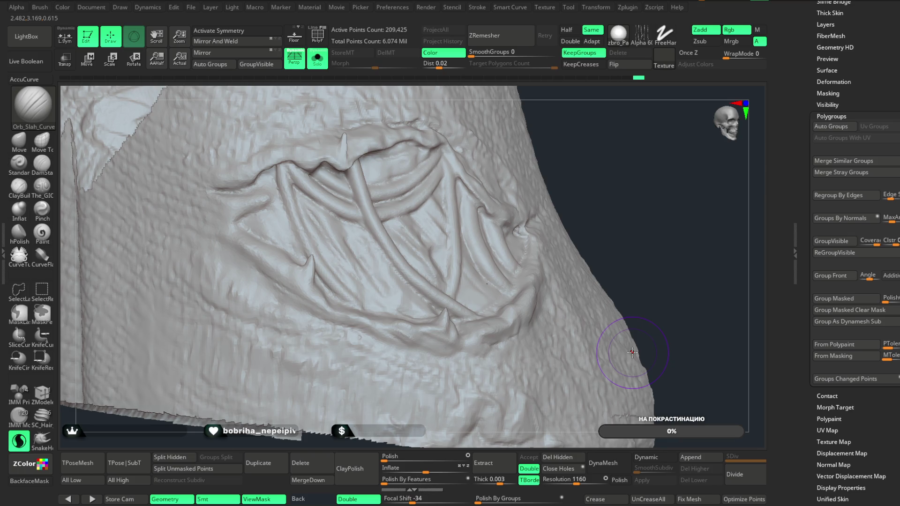
key("space")
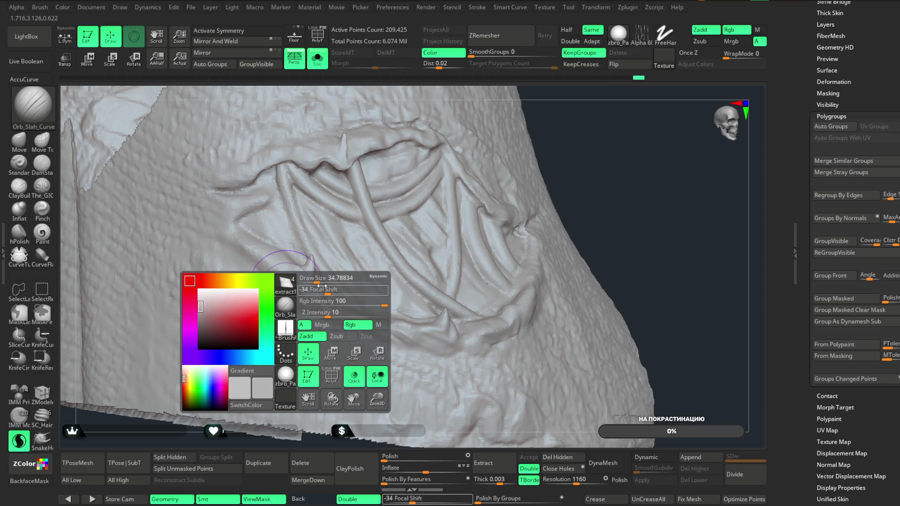
- Add short strokes to the fabric beside the emblem's left side
mouse_move(279, 274)
left_mouse_down()
mouse_move(225, 249)
mouse_move(241, 253)
left_mouse_up()
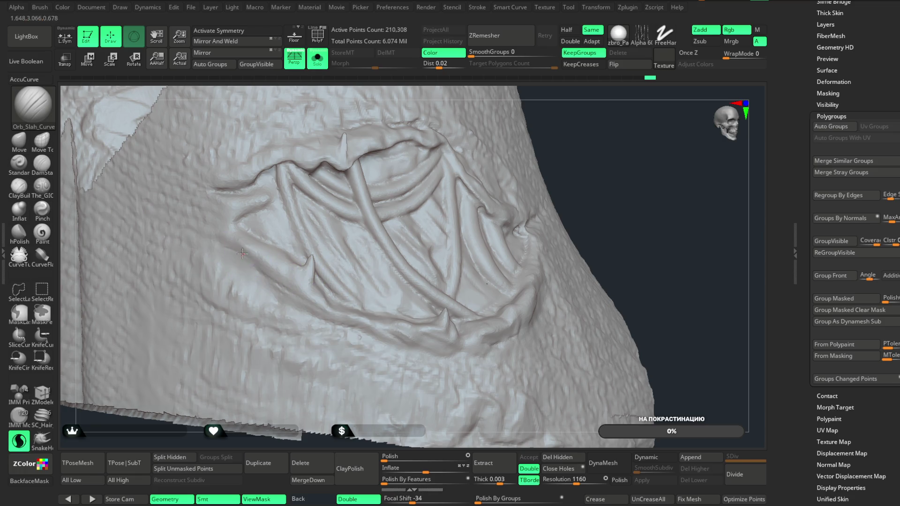
key("space")
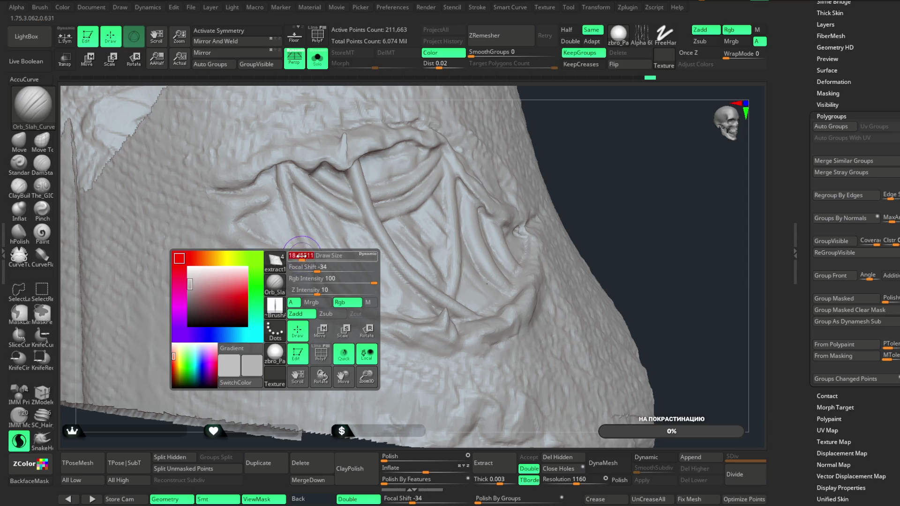
left_click_drag(233, 257, 288, 287)
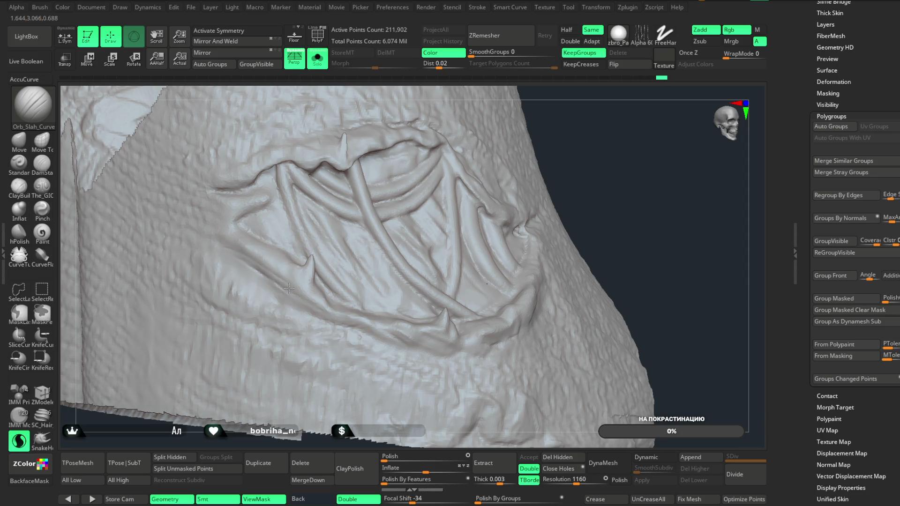
left_click_drag(231, 241, 267, 257)
key("space")
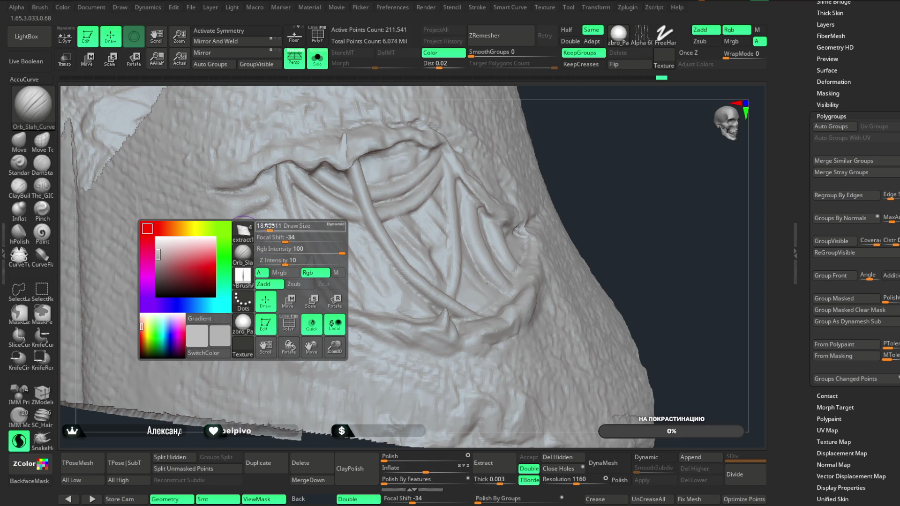
left_click_drag(249, 215, 224, 193)
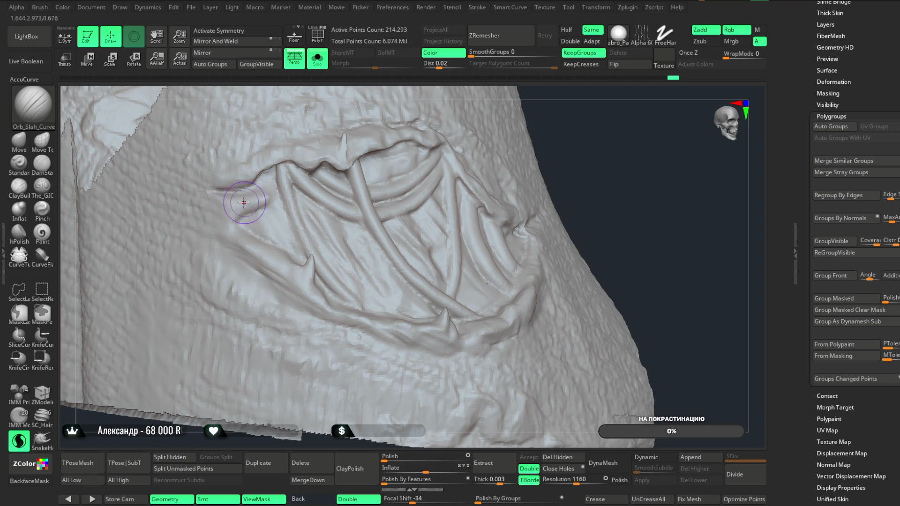
- Sculpt along the emblem's upper-left edge and fold, undoing the last stroke
left_click_drag(240, 190, 213, 188)
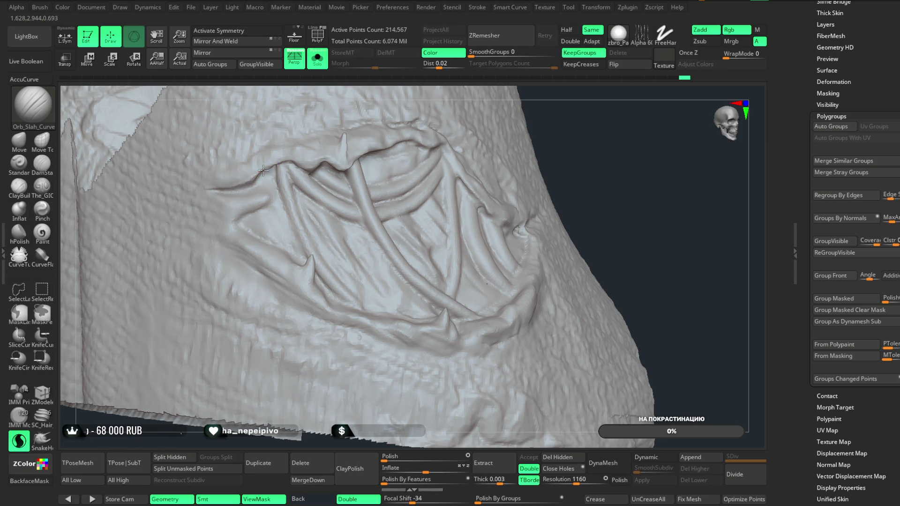
key("space")
left_click_drag(236, 181, 218, 185)
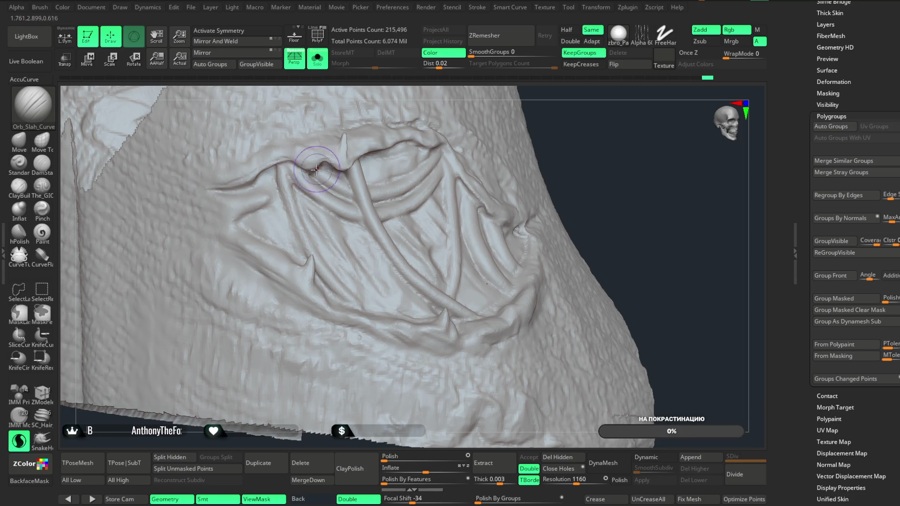
mouse_move(227, 215)
left_mouse_down()
mouse_move(262, 197)
mouse_move(227, 220)
mouse_move(277, 248)
mouse_move(240, 236)
mouse_move(270, 253)
mouse_move(254, 250)
left_mouse_up()
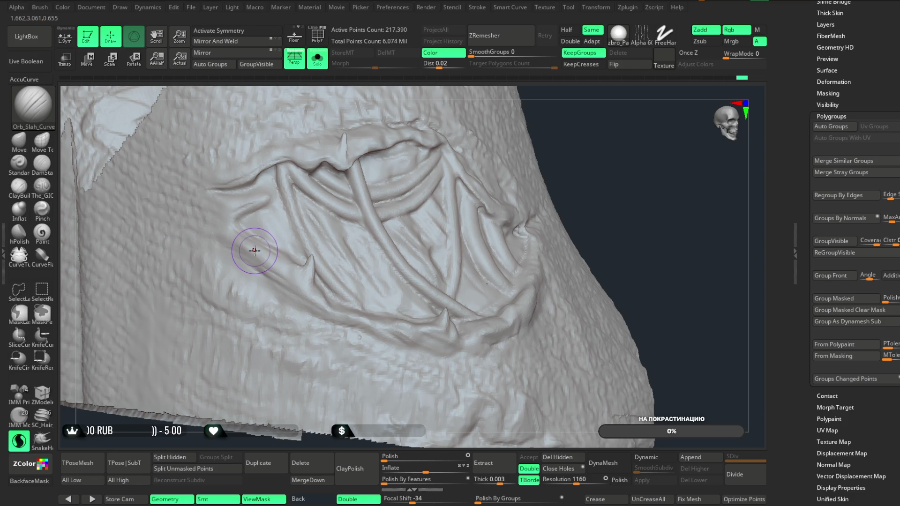
key("space")
key("ctrl+z")
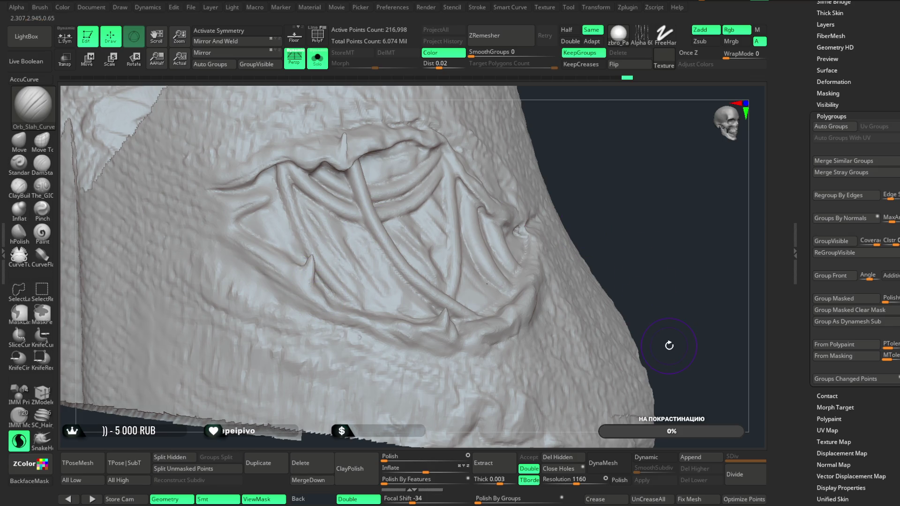
left_click_drag(624, 258, 562, 267)
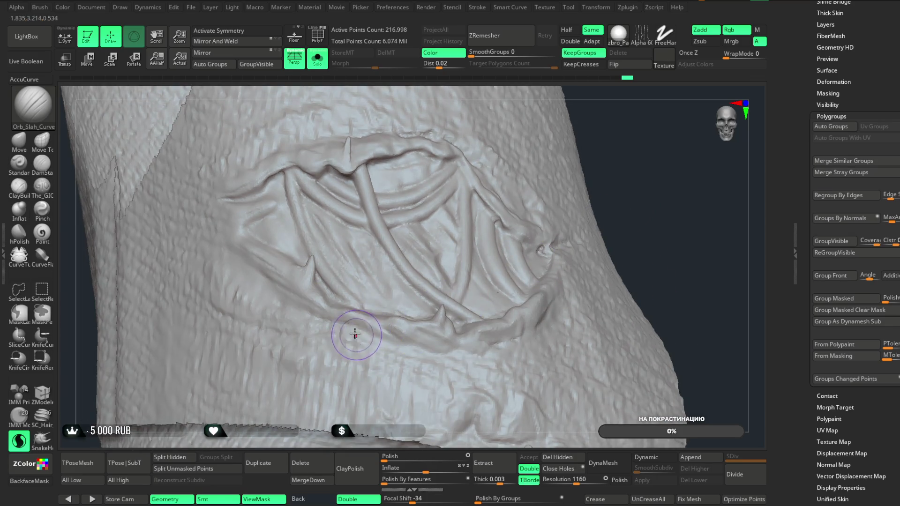
- Redo the undone stroke, discard unwanted edge strokes, and extend the slash crease rightward
key("ctrl+shift+z")
mouse_move(609, 211)
left_mouse_down()
mouse_move(600, 161)
mouse_move(530, 197)
mouse_move(545, 204)
left_mouse_up()
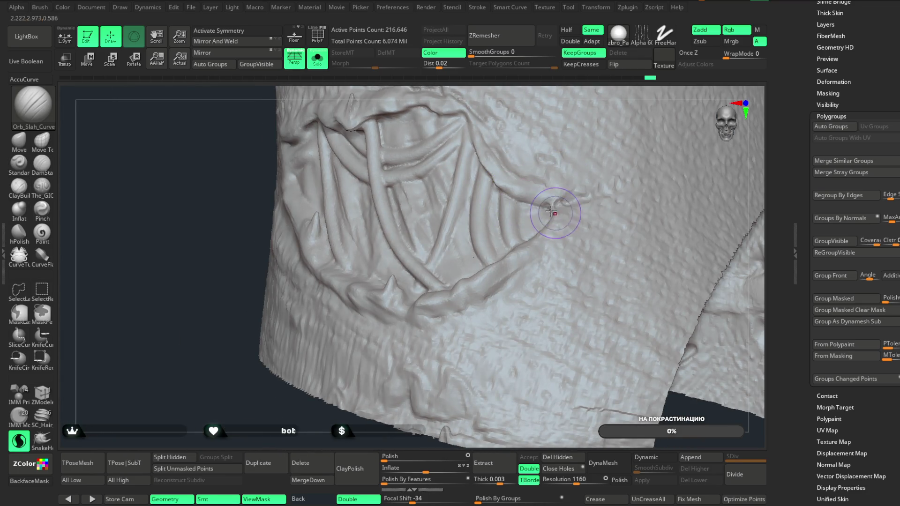
key("ctrl+z")
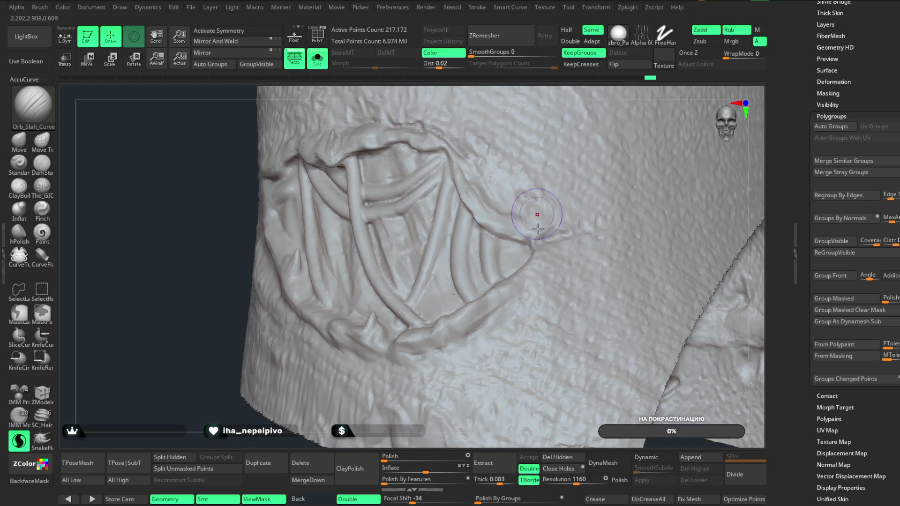
left_click_drag(550, 238, 581, 241)
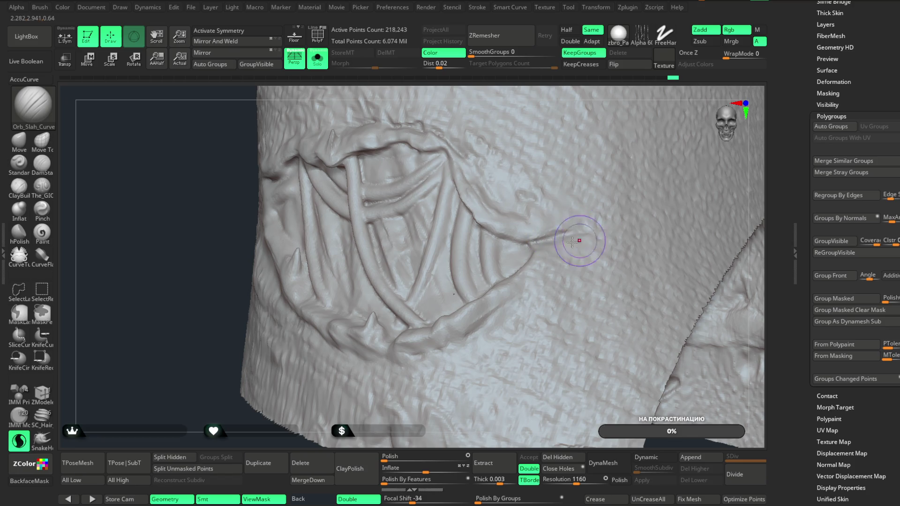
key("ctrl+z")
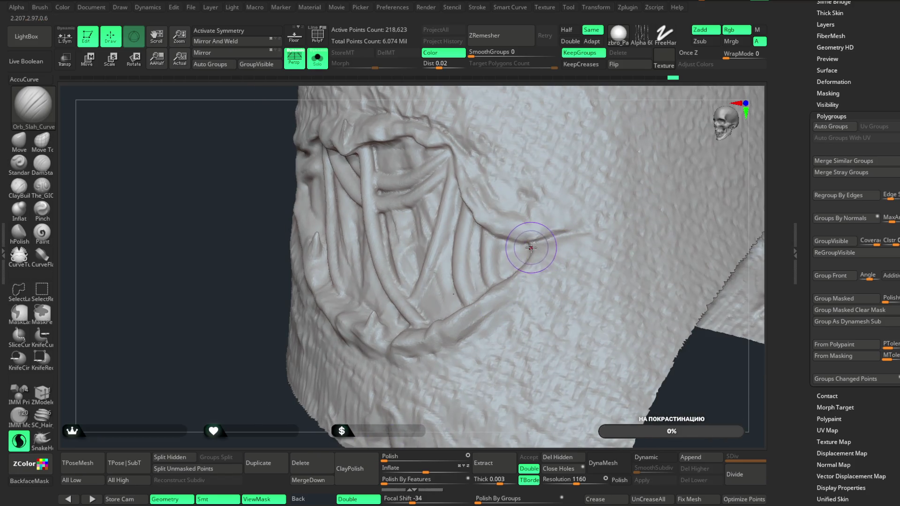
mouse_move(539, 247)
left_mouse_down()
mouse_move(595, 236)
mouse_move(468, 281)
mouse_move(375, 351)
mouse_move(355, 383)
mouse_move(648, 105)
mouse_move(631, 169)
mouse_move(647, 128)
mouse_move(562, 167)
left_mouse_up()
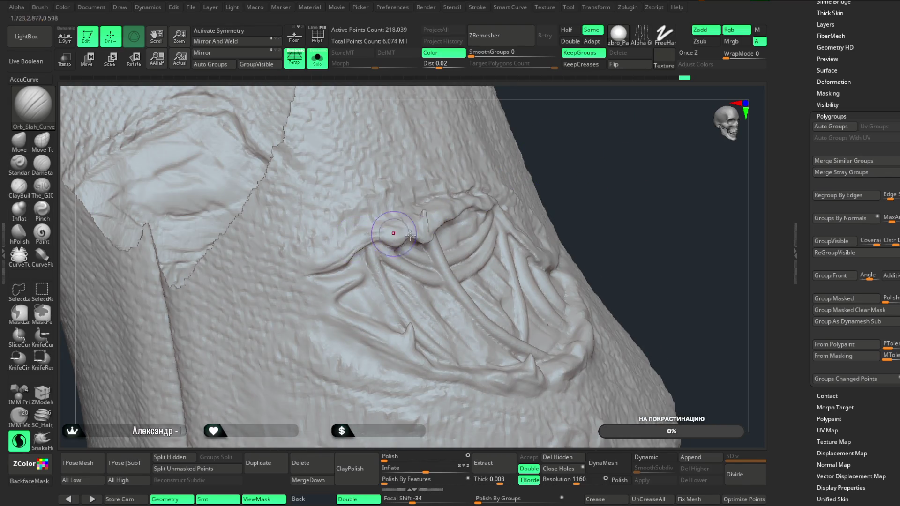
- Add a stroke on the emblem's lower-left edge and zoom out to the whole patch
left_click_drag(627, 173, 619, 140)
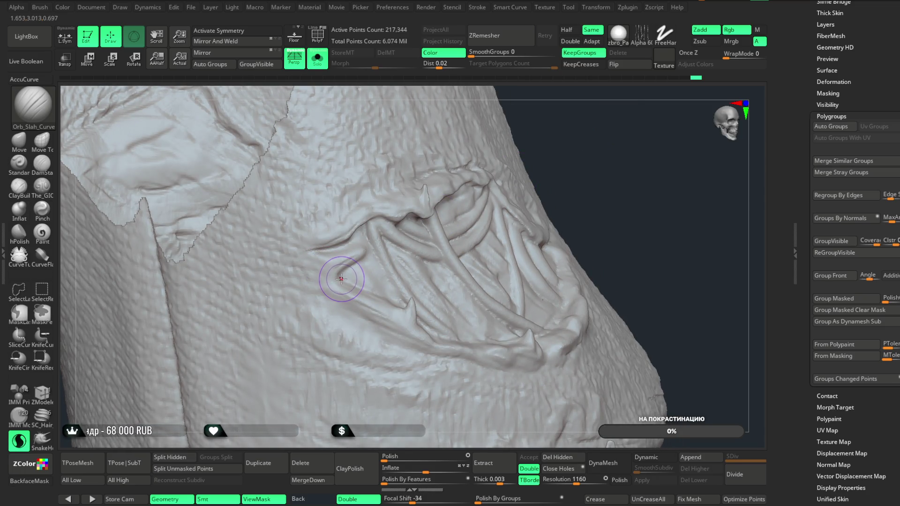
key("space")
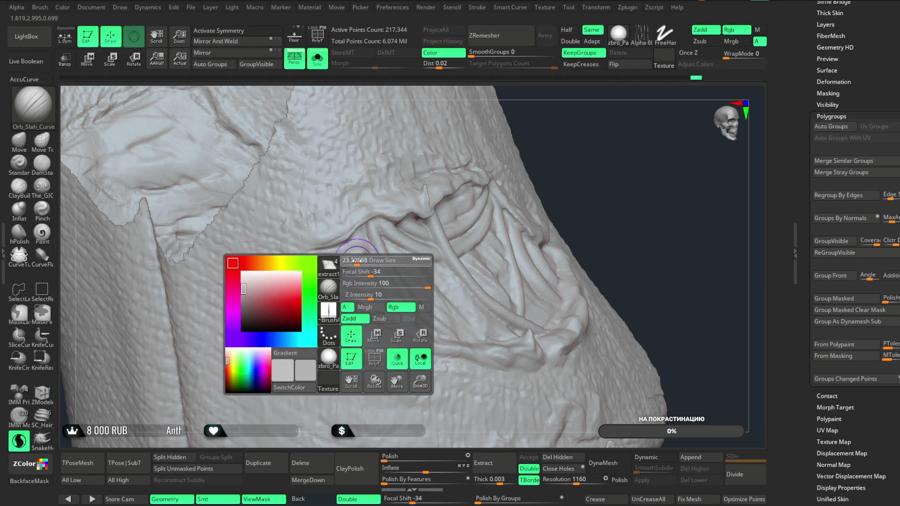
right_click_drag(458, 173, 379, 244)
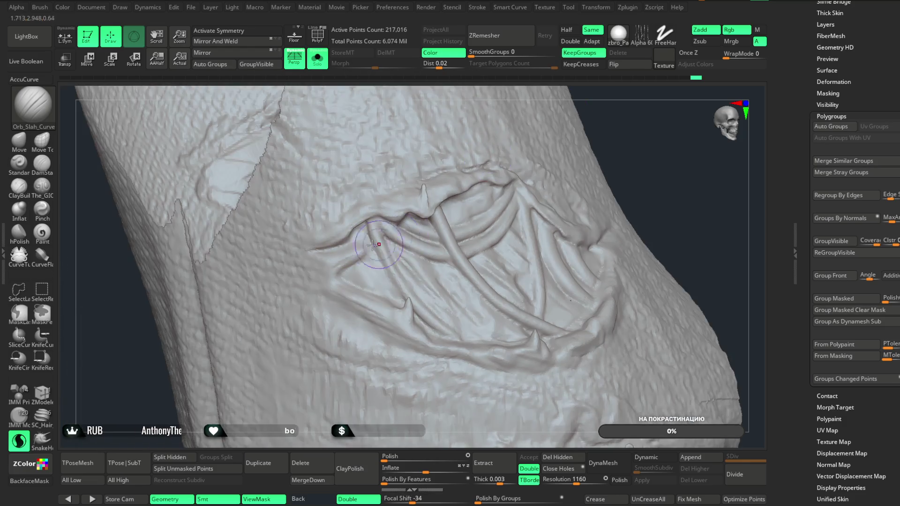
left_click_drag(349, 277, 380, 278)
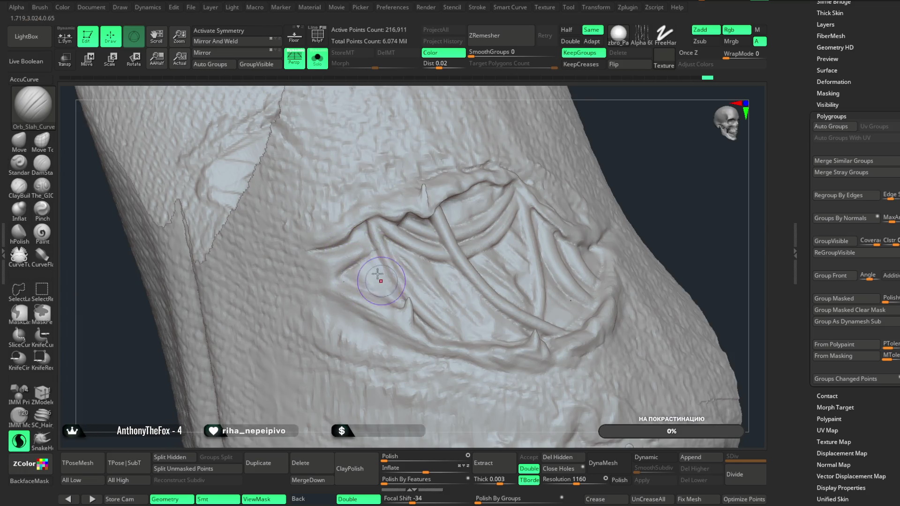
mouse_move(350, 258)
right_mouse_down("ctrl")
mouse_move(612, 158)
mouse_move(616, 139)
mouse_move(588, 178)
right_mouse_up("ctrl")
- Unhide the jacket, re-isolate the sleeve patch, and examine its folded panels
left_click(588, 195, "ctrl+shift")
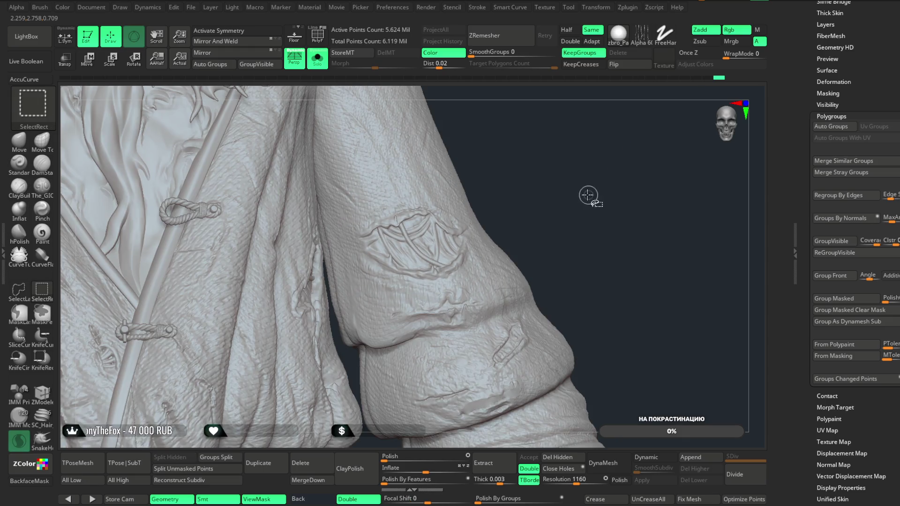
left_click_drag(511, 274, 382, 364, "ctrl+shift")
mouse_move(557, 172)
right_mouse_down("ctrl")
mouse_move(584, 298)
mouse_move(622, 168)
mouse_move(355, 300)
right_mouse_up("ctrl")
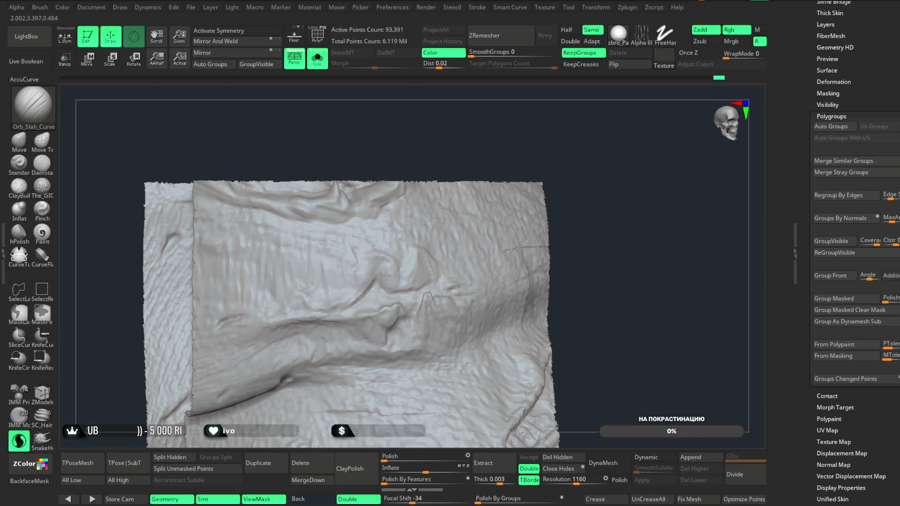
mouse_move(398, 291)
right_mouse_down()
mouse_move(518, 161)
mouse_move(398, 284)
right_mouse_up()
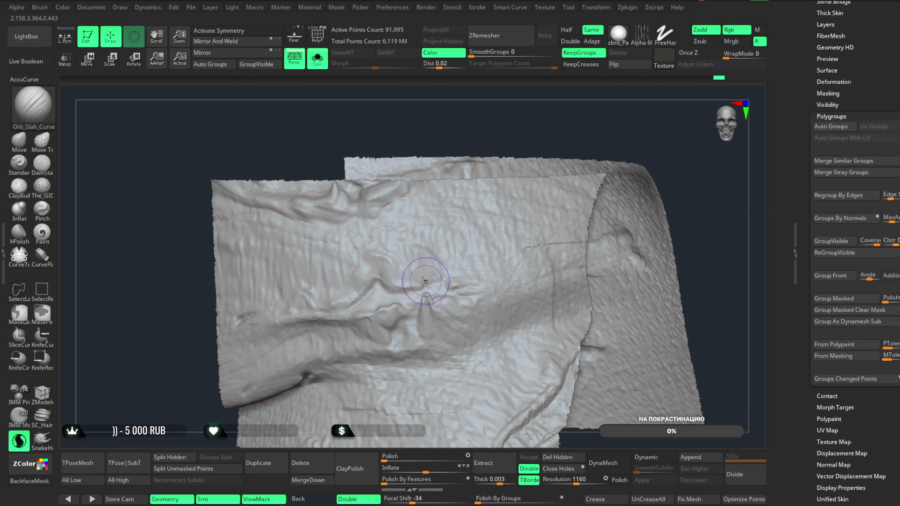
mouse_move(467, 245)
right_mouse_down()
mouse_move(569, 122)
mouse_move(453, 215)
right_mouse_up()
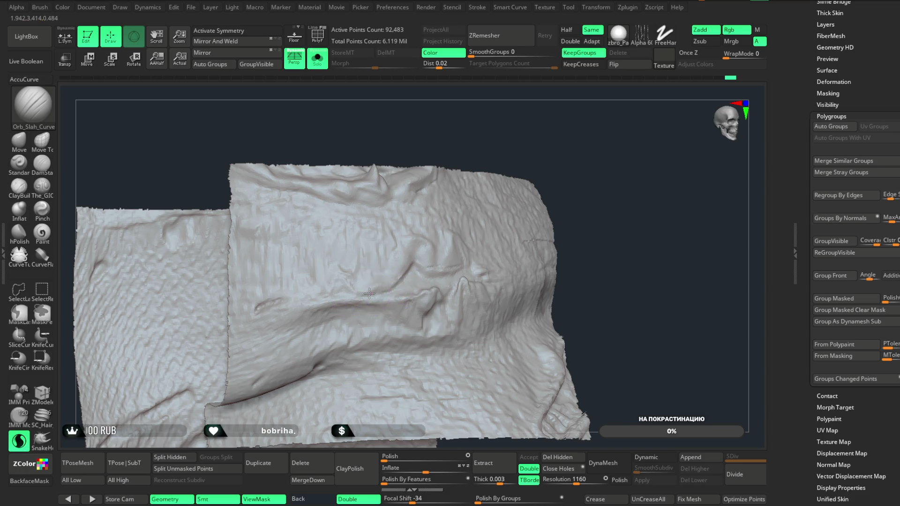
mouse_move(455, 240)
right_mouse_down()
mouse_move(594, 136)
mouse_move(639, 171)
mouse_move(689, 125)
mouse_move(461, 205)
right_mouse_up()
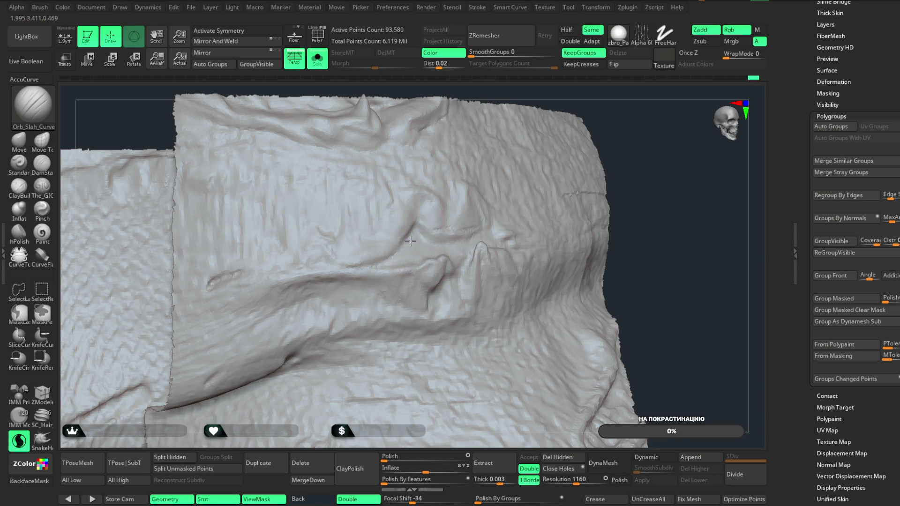
right_click_drag(554, 170, 418, 282)
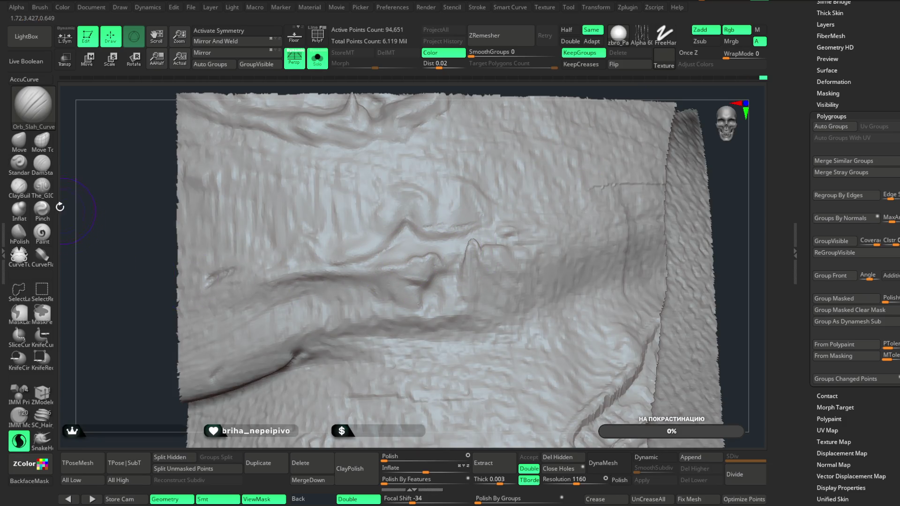
- Switch to a carving brush and deepen the crease running across the patch
left_click(41, 186)
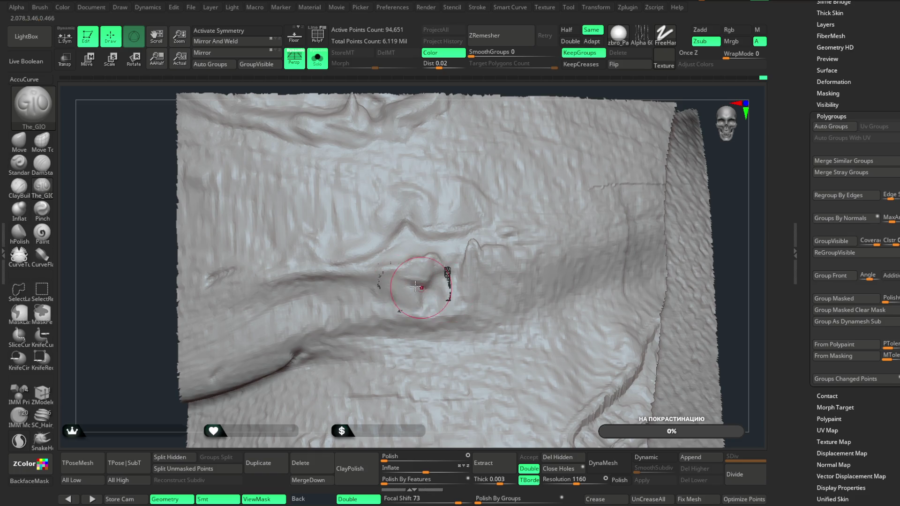
right_click_drag(585, 128, 520, 160)
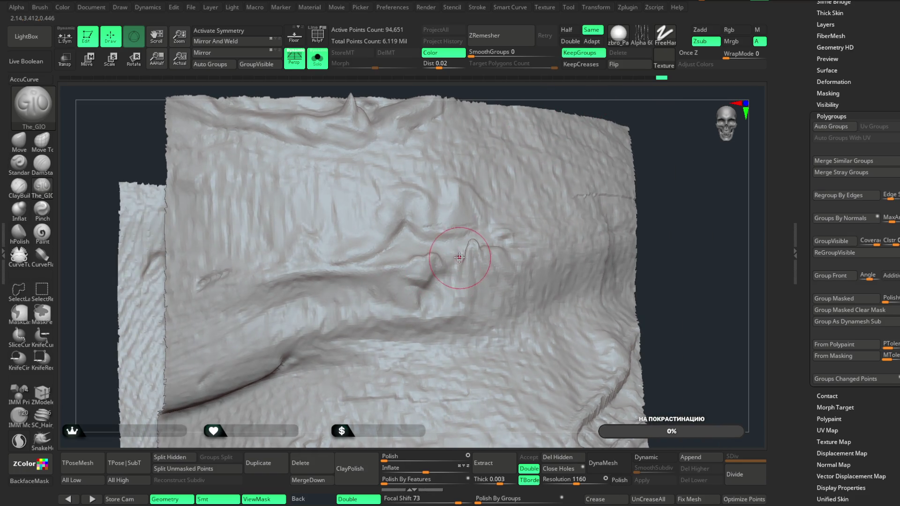
right_click_drag(645, 109, 401, 241)
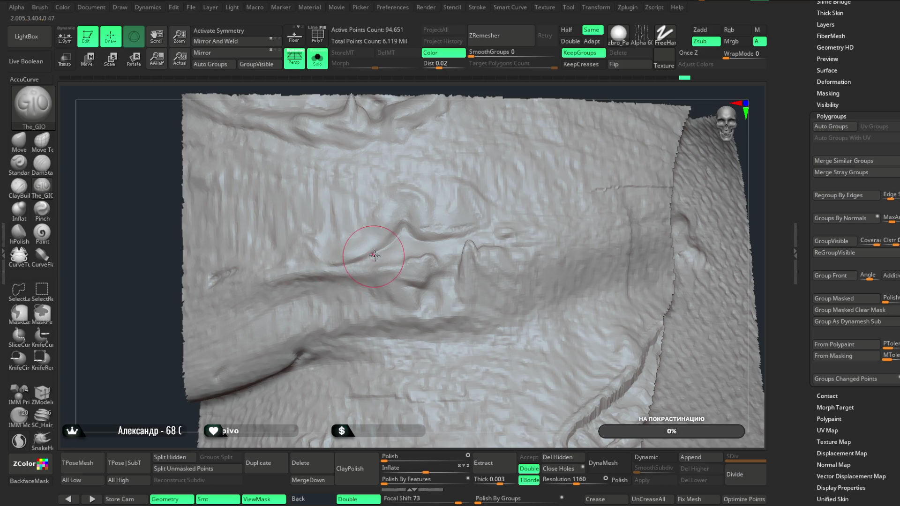
mouse_move(363, 249)
left_mouse_down()
mouse_move(417, 219)
mouse_move(468, 225)
left_mouse_up()
right_click_drag(562, 121, 512, 141)
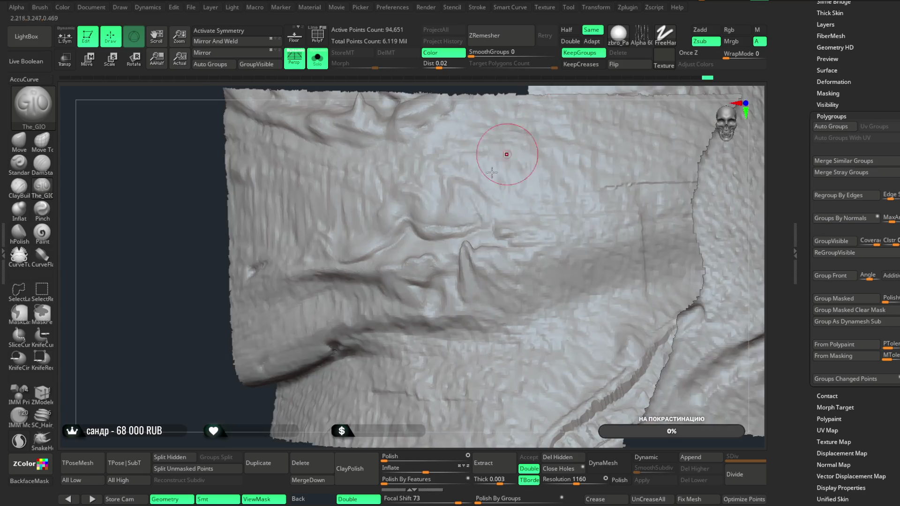
right_click_drag(538, 98, 506, 113)
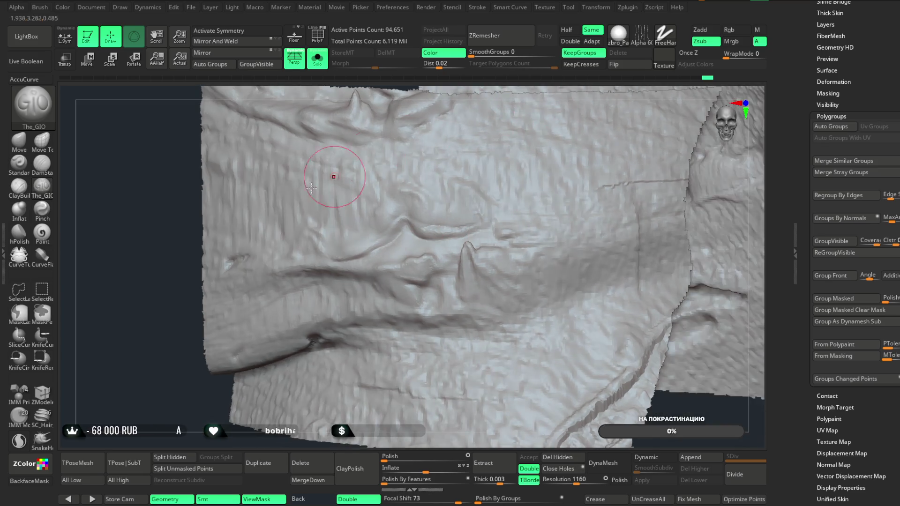
- Switch to ClayBuildup and sculpt a thin new crease, adjusting Draw Size
key("b")
key("c")
key("b")
key("space")
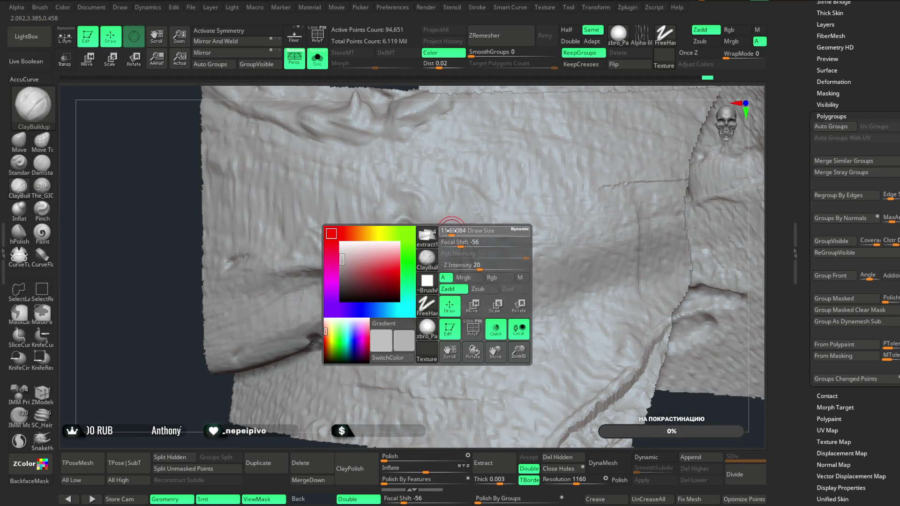
mouse_move(529, 98)
right_mouse_down()
mouse_move(535, 141)
mouse_move(546, 99)
mouse_move(346, 261)
right_mouse_up()
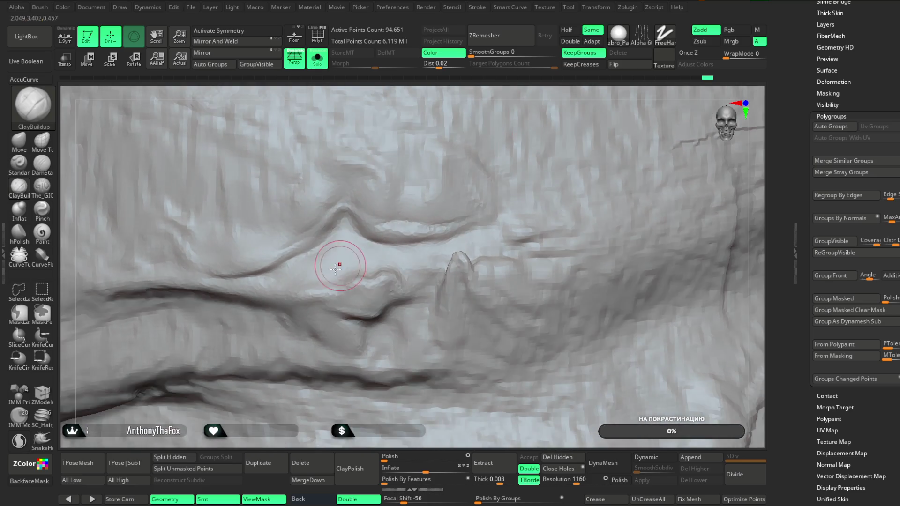
key("space")
left_click_drag(327, 232, 371, 257)
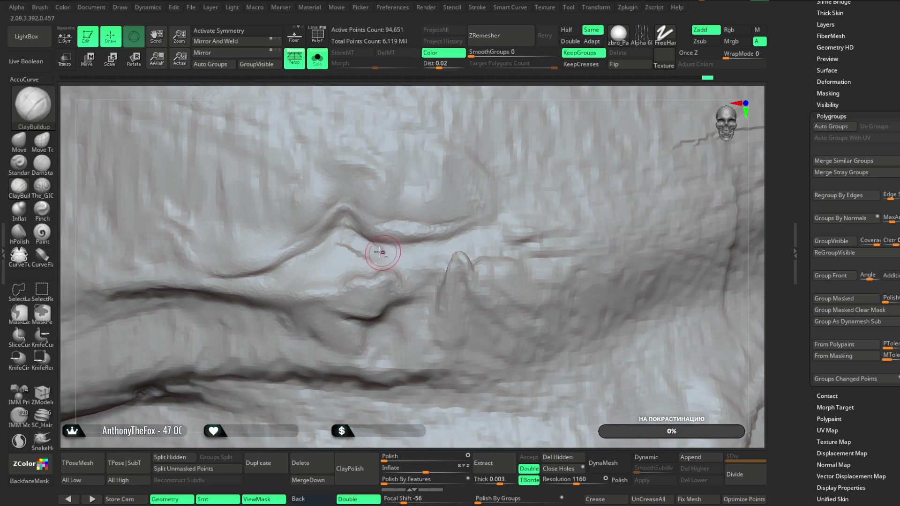
right_click_drag(452, 177, 348, 252)
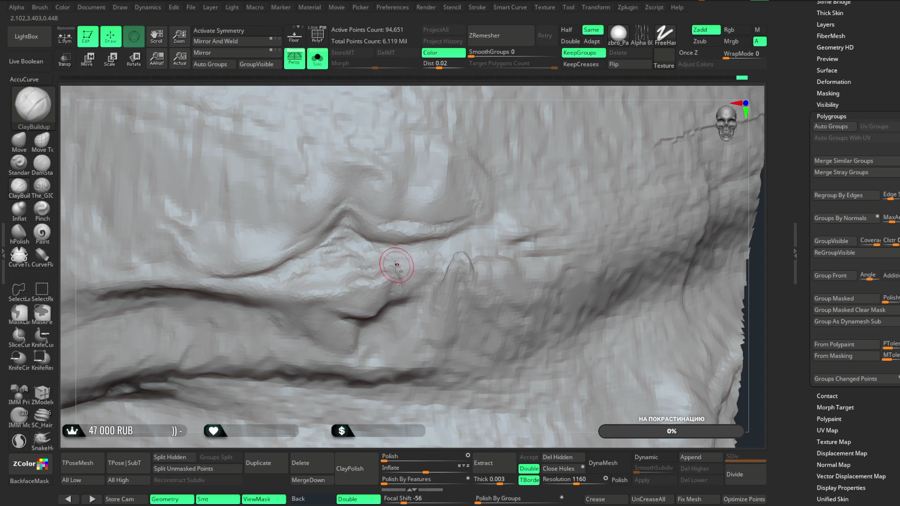
right_click_drag(553, 92, 393, 257)
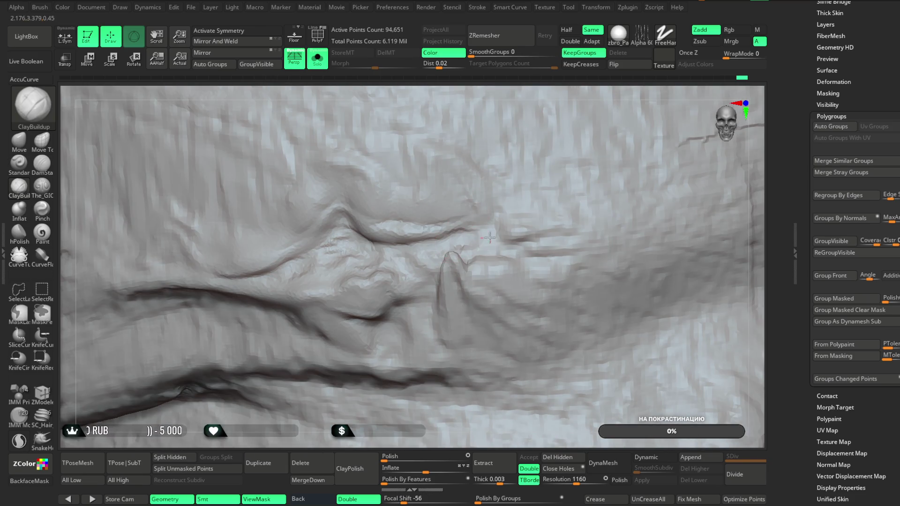
right_click(257, 257)
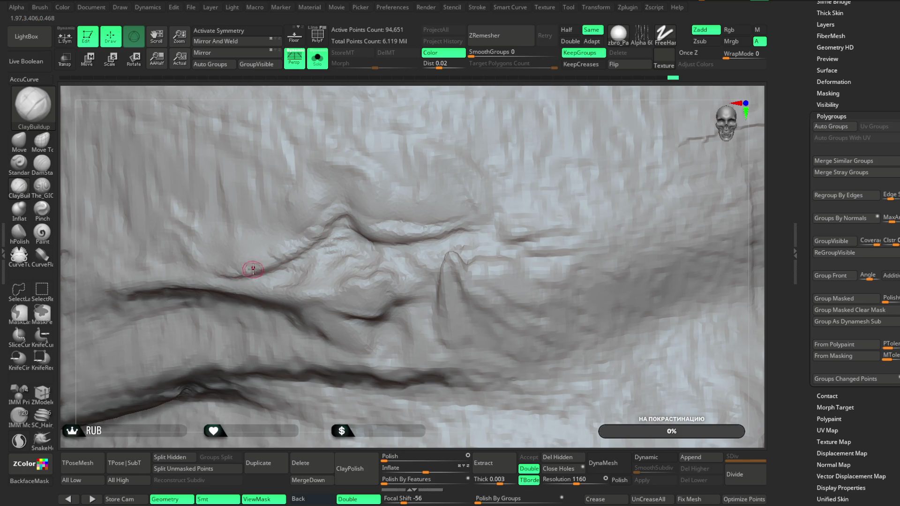
- Orbit around the patch to check the ridge and folds, then frame it
left_click_drag(491, 92, 344, 225)
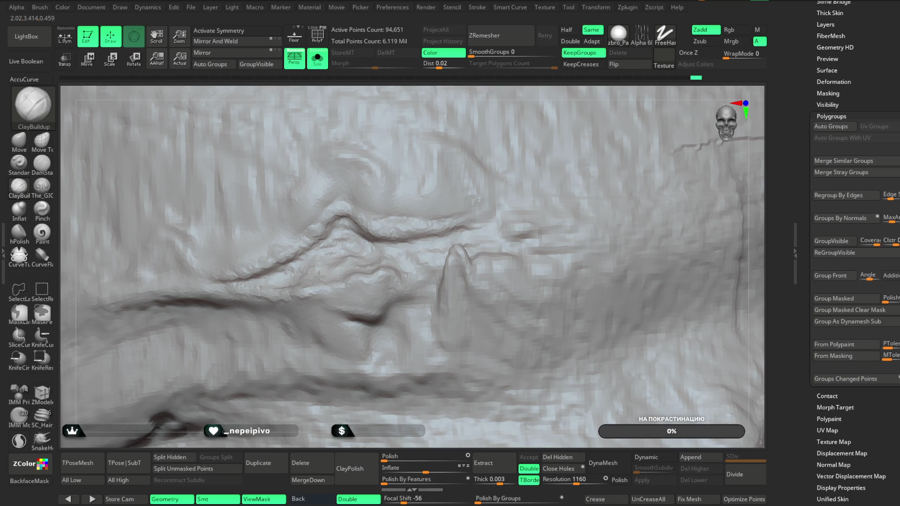
left_click_drag(457, 98, 349, 209)
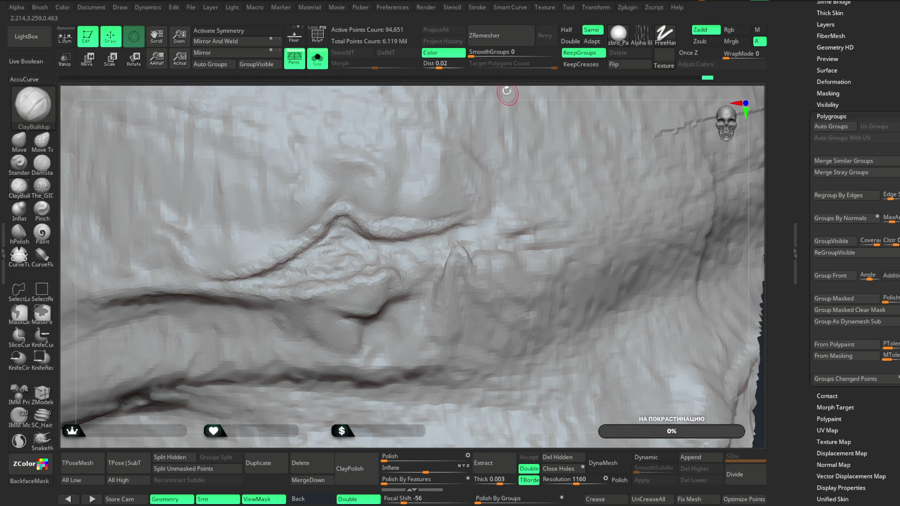
left_click_drag(507, 92, 389, 263)
left_click_drag(508, 107, 409, 285)
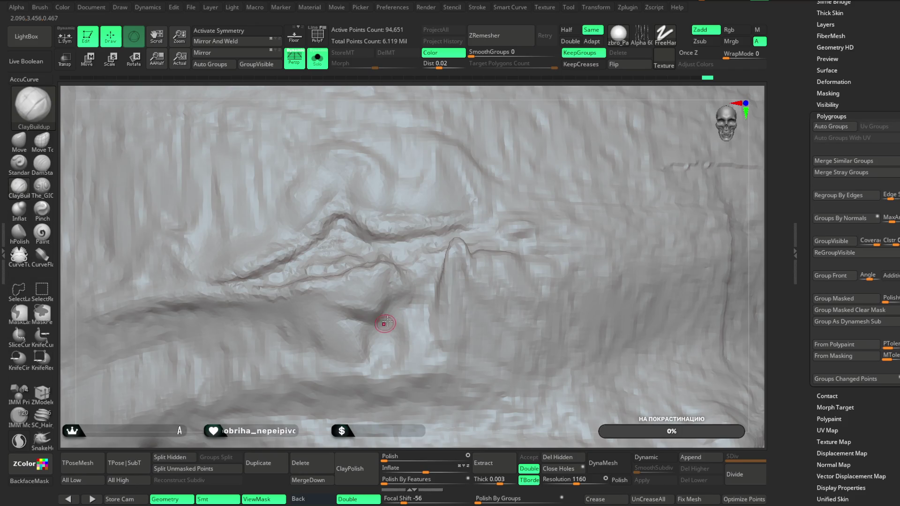
key("f")
left_click_drag(522, 143, 506, 139)
- Isolate another sleeve patch and inspect its carved fold up close
key("Down")
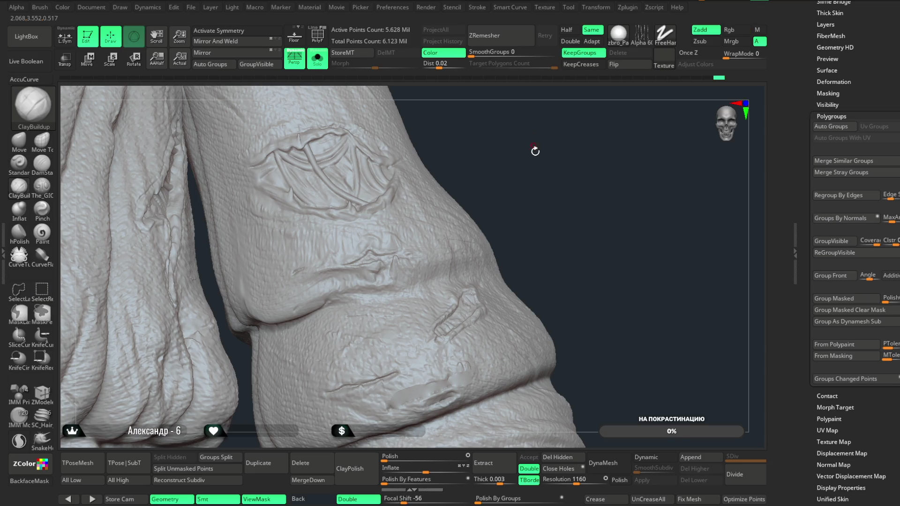
mouse_move(491, 258)
left_mouse_down()
mouse_move(466, 310)
mouse_move(430, 349)
mouse_move(524, 211)
mouse_move(598, 285)
mouse_move(546, 169)
mouse_move(485, 276)
left_mouse_up()
mouse_move(564, 210)
left_mouse_down()
mouse_move(585, 145)
mouse_move(465, 207)
left_mouse_up()
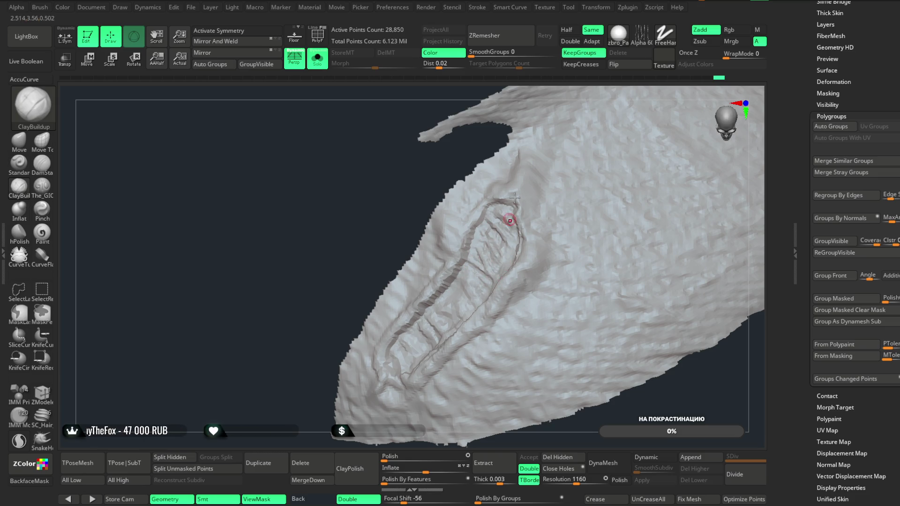
right_click_drag(577, 105, 557, 124)
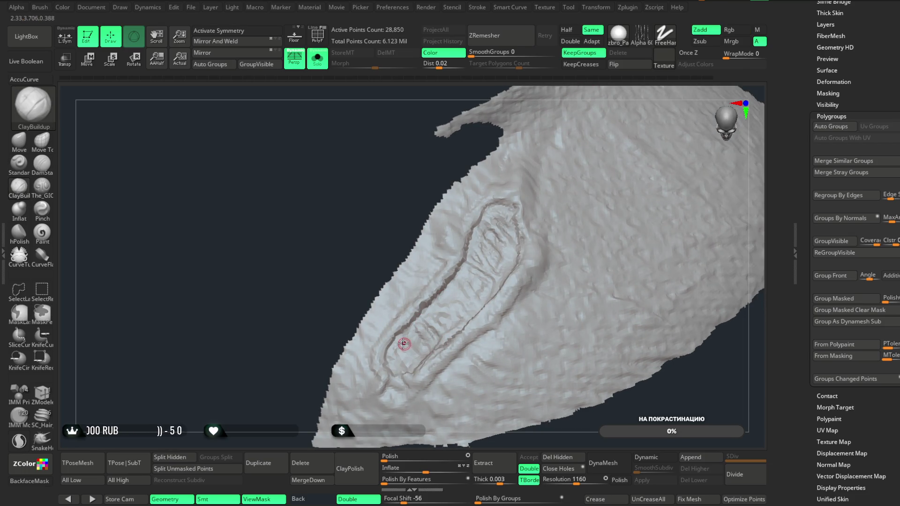
mouse_move(435, 377)
right_mouse_down()
mouse_move(412, 370)
mouse_move(468, 399)
right_mouse_up()
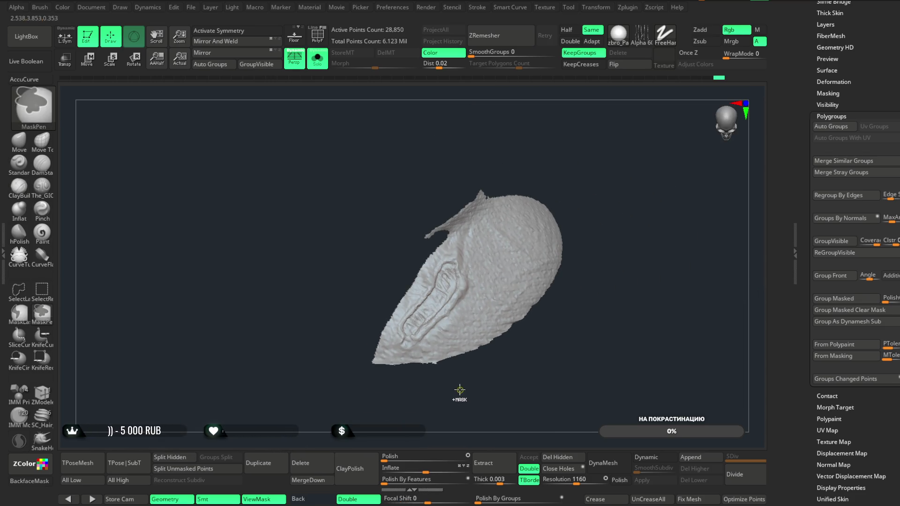
- Unhide the jacket and box-select the lower sleeve cuff band to isolate it
left_click(460, 386, "ctrl+shift")
mouse_move(605, 165)
right_mouse_down()
mouse_move(604, 136)
mouse_move(508, 227)
right_mouse_up()
mouse_move(467, 298)
left_mouse_down("ctrl+shift")
mouse_move(377, 364)
mouse_move(331, 374)
left_mouse_up("ctrl+shift")
key("f")
mouse_move(468, 211)
right_mouse_down()
mouse_move(549, 145)
mouse_move(375, 298)
mouse_move(492, 194)
right_mouse_up()
- Frame the sleeve cuff patch and build up a ClayBuildup wear bump below the ear shapes
key("space")
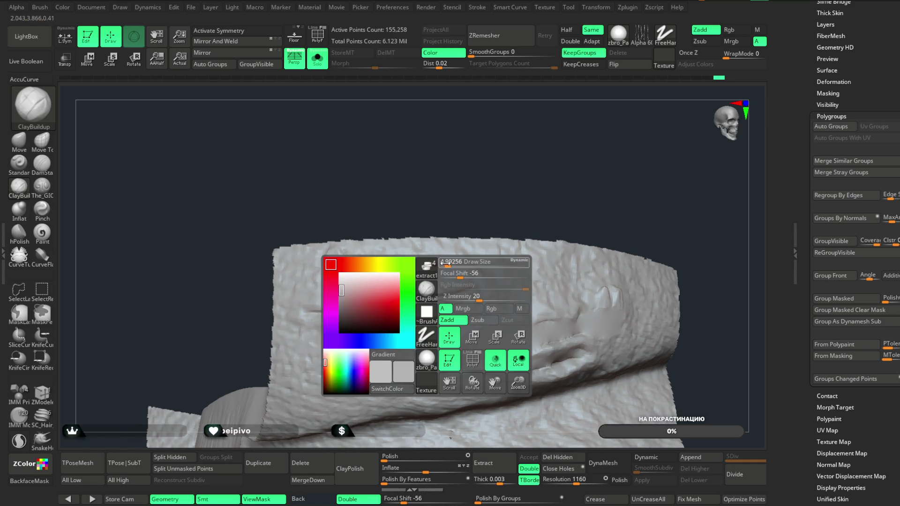
mouse_move(448, 259)
right_mouse_down("alt")
mouse_move(485, 134)
mouse_move(287, 307)
right_mouse_up("alt")
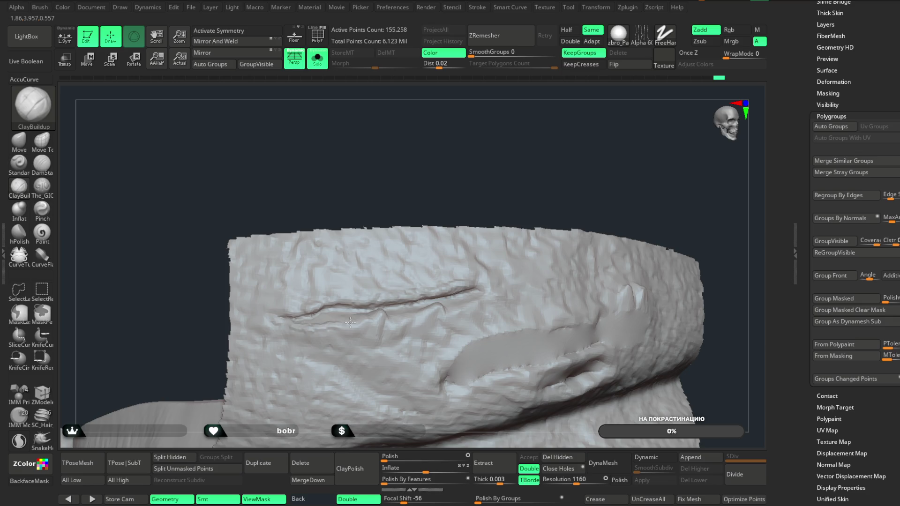
key("ctrl+z")
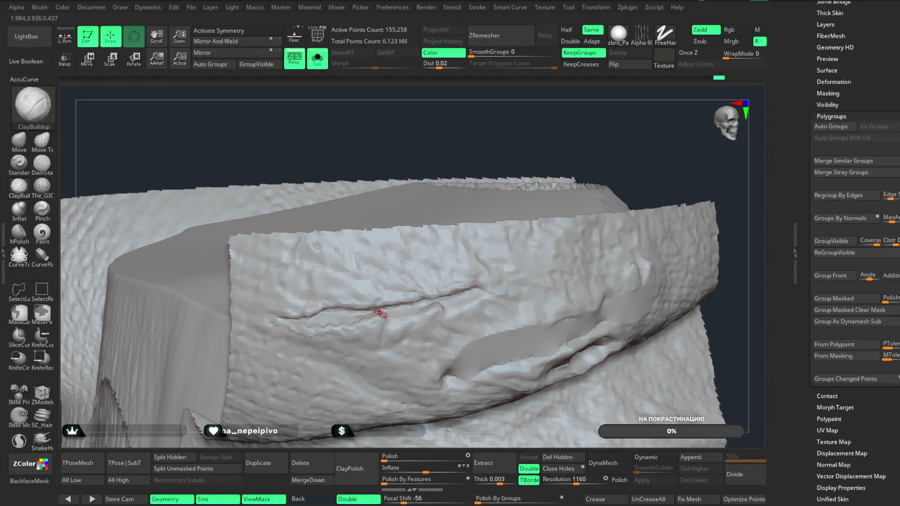
left_click_drag(573, 138, 373, 327)
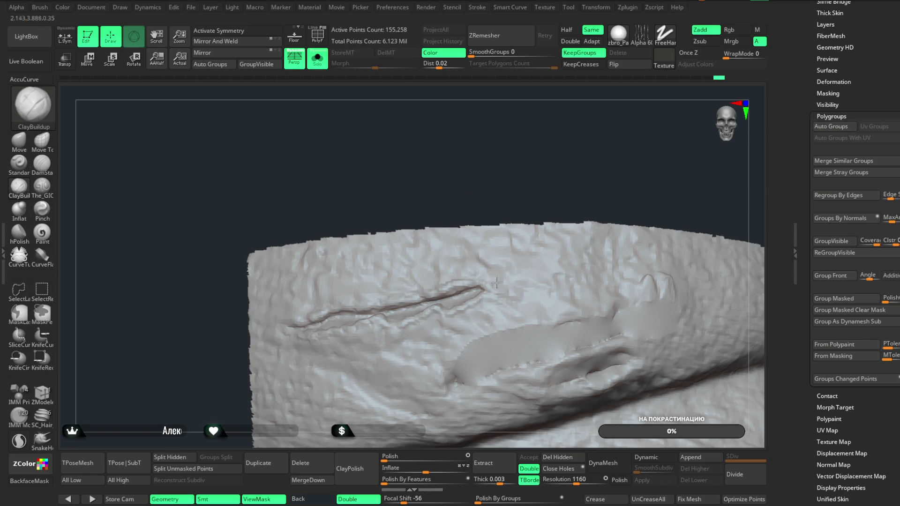
left_click_drag(595, 156, 502, 117, "alt")
key("space")
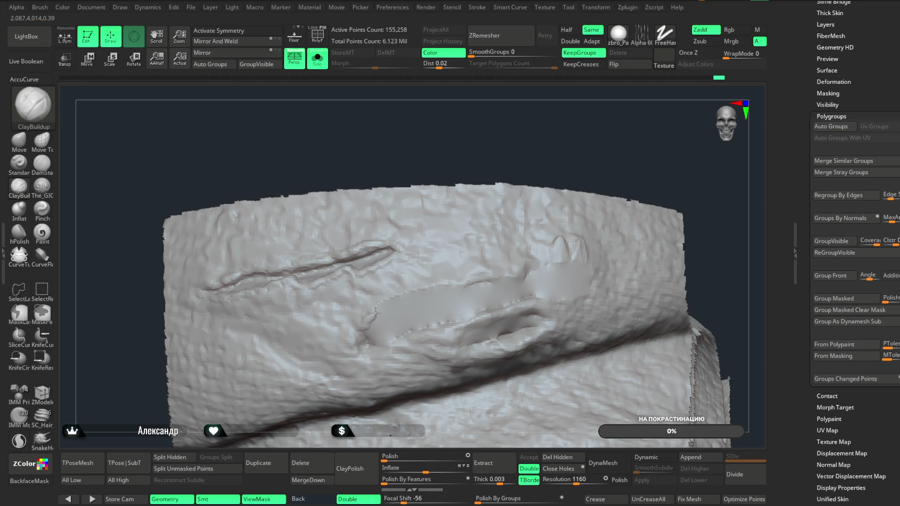
key("space")
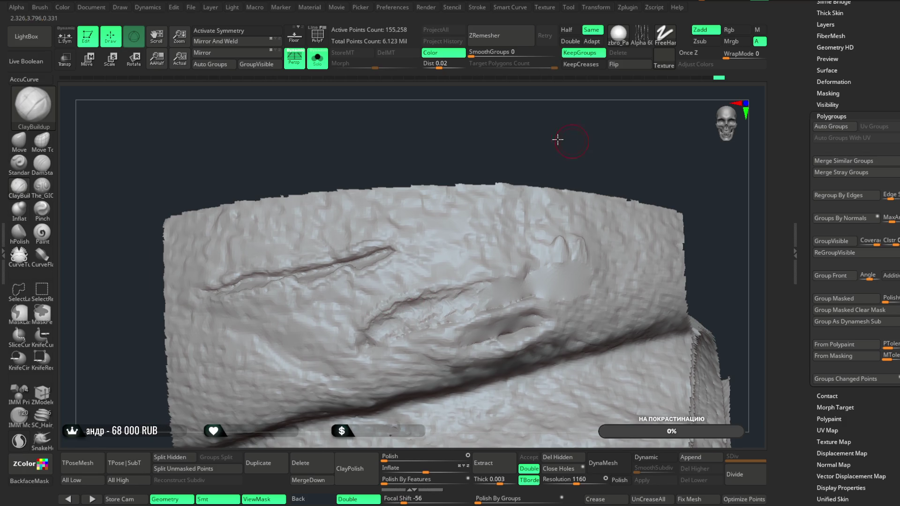
left_click_drag(564, 136, 461, 286)
left_click_drag(558, 155, 569, 122)
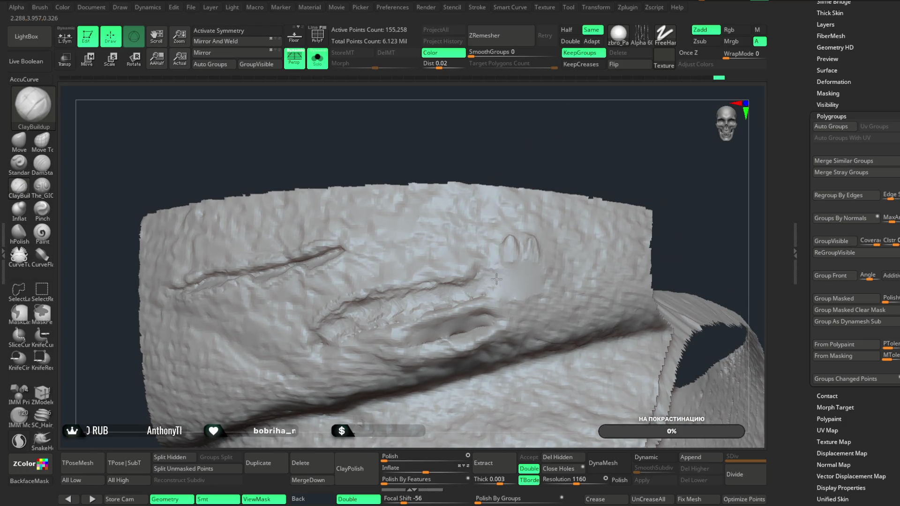
mouse_move(502, 267)
left_mouse_down()
mouse_move(515, 276)
mouse_move(502, 286)
mouse_move(491, 266)
left_mouse_up()
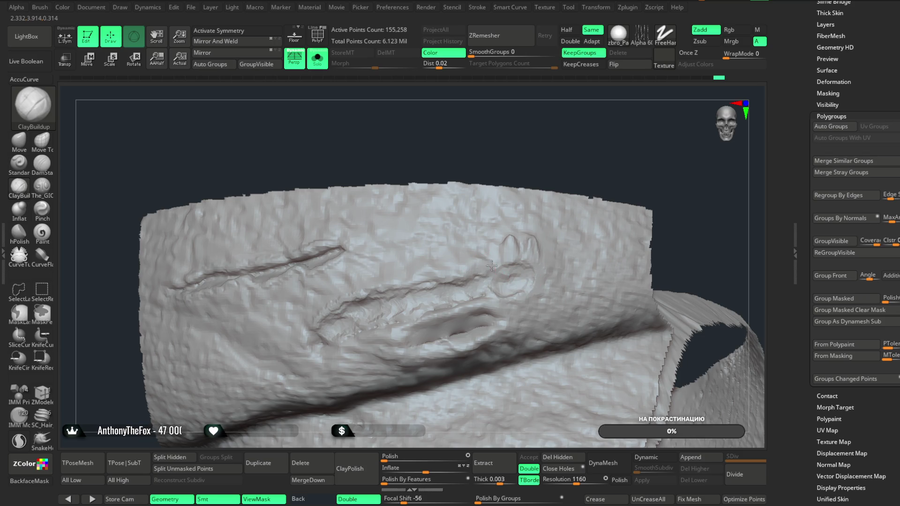
- Reshape the torn groove's rim, unhide the full jacket and mark out a front strip
mouse_move(538, 177)
left_mouse_down()
mouse_move(570, 137)
mouse_move(568, 114)
left_mouse_up()
mouse_move(425, 314)
left_mouse_down()
mouse_move(414, 309)
mouse_move(445, 300)
mouse_move(487, 305)
left_mouse_up()
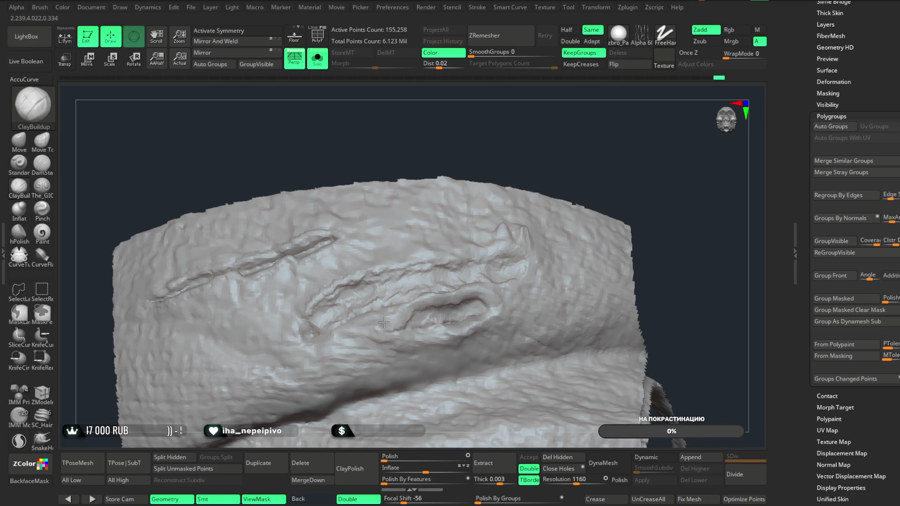
right_click_drag(387, 323, 320, 332)
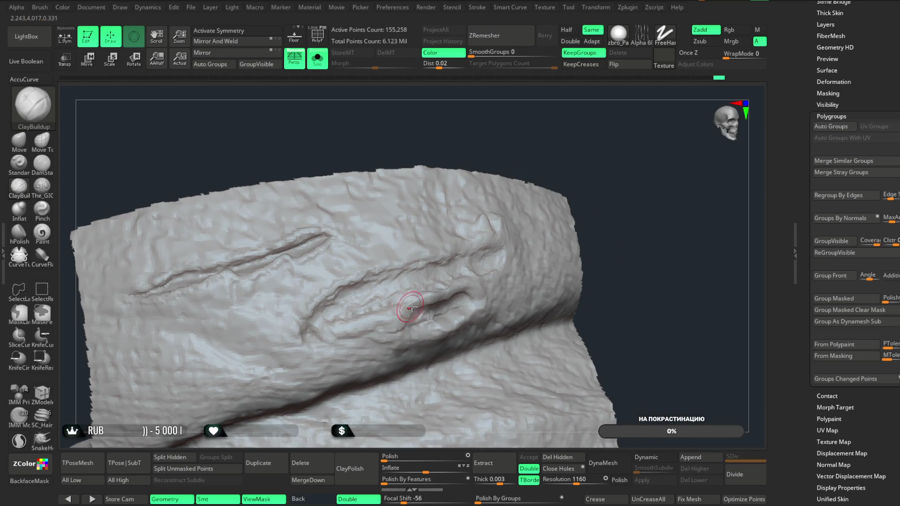
mouse_move(575, 158)
left_mouse_down()
mouse_move(556, 134)
mouse_move(470, 205)
left_mouse_up()
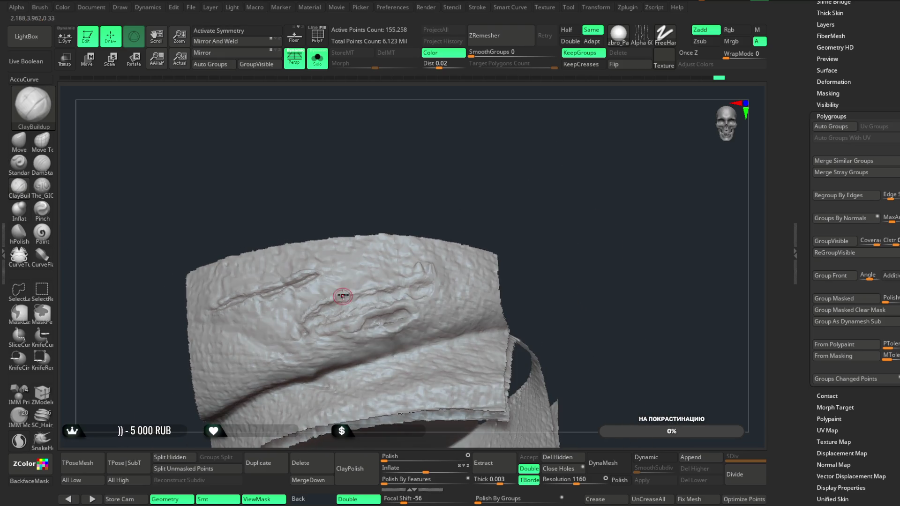
mouse_move(464, 240)
left_mouse_down()
mouse_move(493, 184)
mouse_move(500, 209)
mouse_move(521, 167)
mouse_move(596, 207)
mouse_move(616, 203)
mouse_move(548, 178)
mouse_move(533, 191)
mouse_move(353, 227)
left_mouse_up()
left_click(500, 209, "ctrl+shift")
mouse_move(357, 190)
left_mouse_down("ctrl+shift")
mouse_move(305, 294)
mouse_move(420, 332)
mouse_move(507, 244)
left_mouse_up("ctrl+shift")
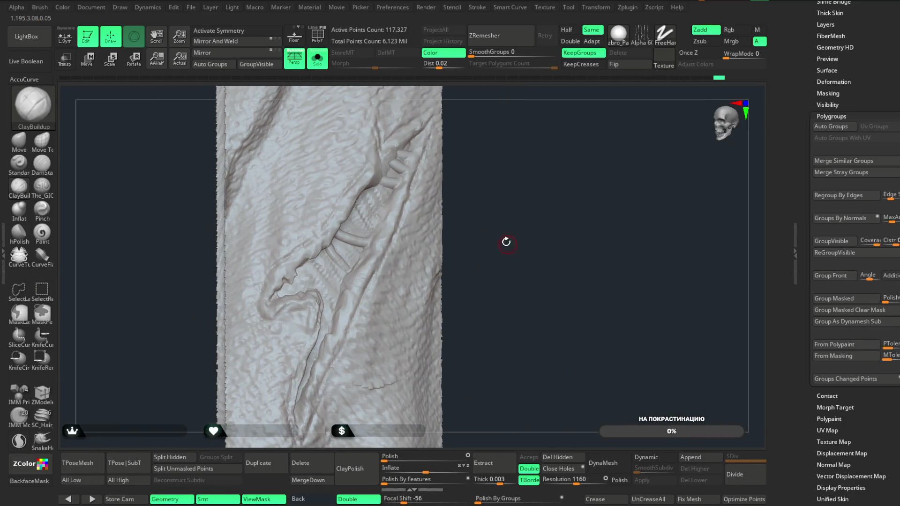
mouse_move(503, 178)
left_mouse_down()
mouse_move(510, 126)
mouse_move(483, 182)
mouse_move(492, 169)
mouse_move(504, 184)
left_mouse_up()
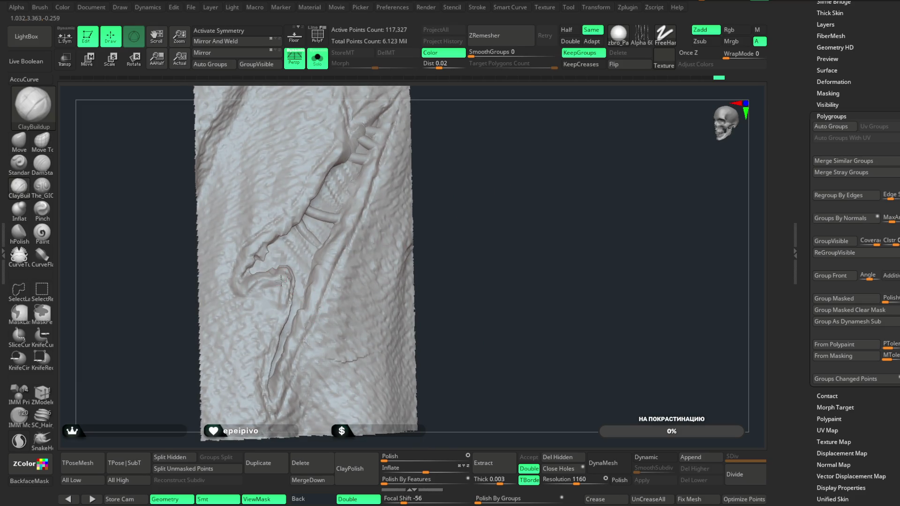
left_click_drag(467, 222, 458, 156, "alt")
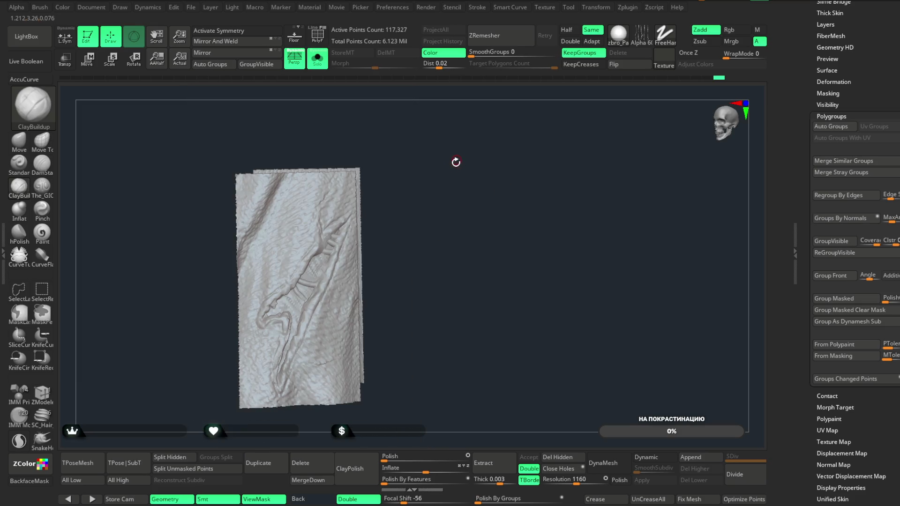
left_click(451, 185, "ctrl+shift")
mouse_move(442, 334)
left_mouse_down()
mouse_move(431, 283)
mouse_move(486, 182)
mouse_move(553, 145)
mouse_move(534, 138)
mouse_move(532, 150)
mouse_move(544, 150)
mouse_move(472, 212)
mouse_move(300, 226)
left_mouse_up()
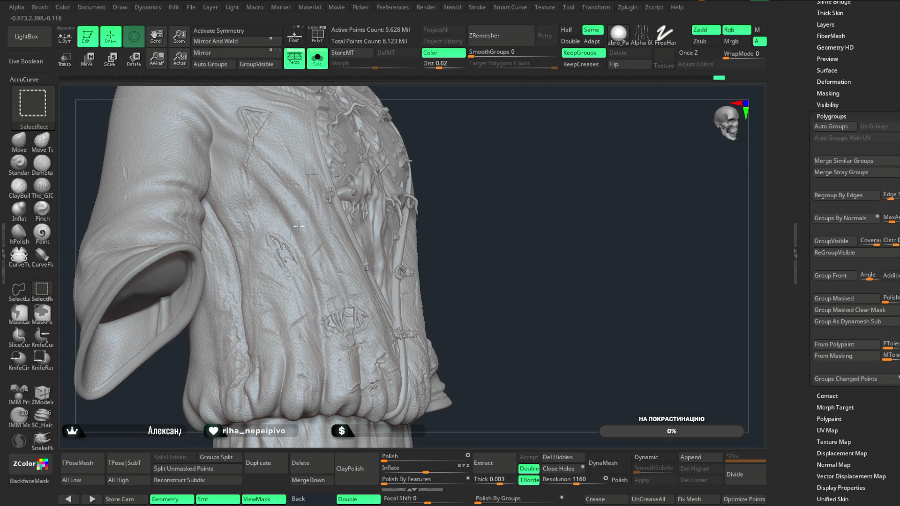
left_click_drag(261, 285, 261, 286, "ctrl+shift")
- Turn the worn front patch to camera, invert visibility to the jacket, then back to the patch
scroll(394, 351, "up", 6)
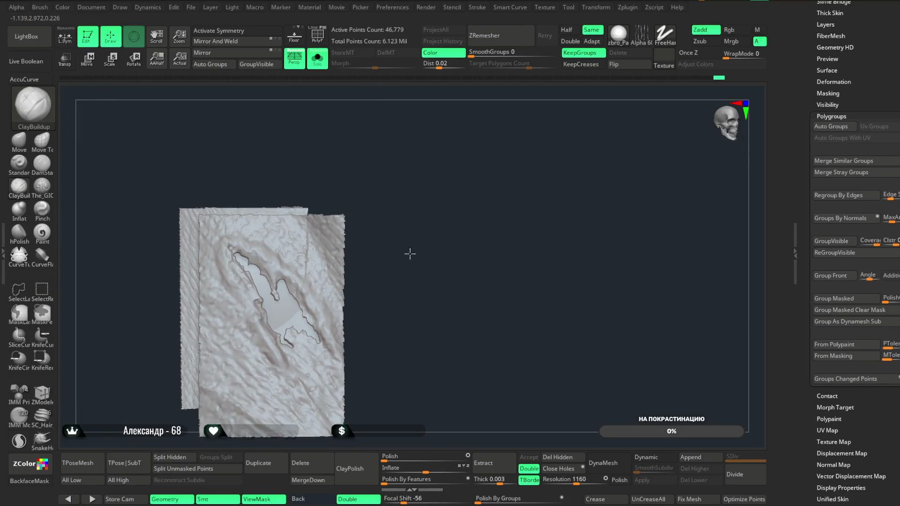
mouse_move(427, 275)
left_mouse_down()
mouse_move(445, 195)
mouse_move(428, 221)
mouse_move(440, 217)
mouse_move(426, 157)
mouse_move(410, 195)
mouse_move(452, 238)
left_mouse_up()
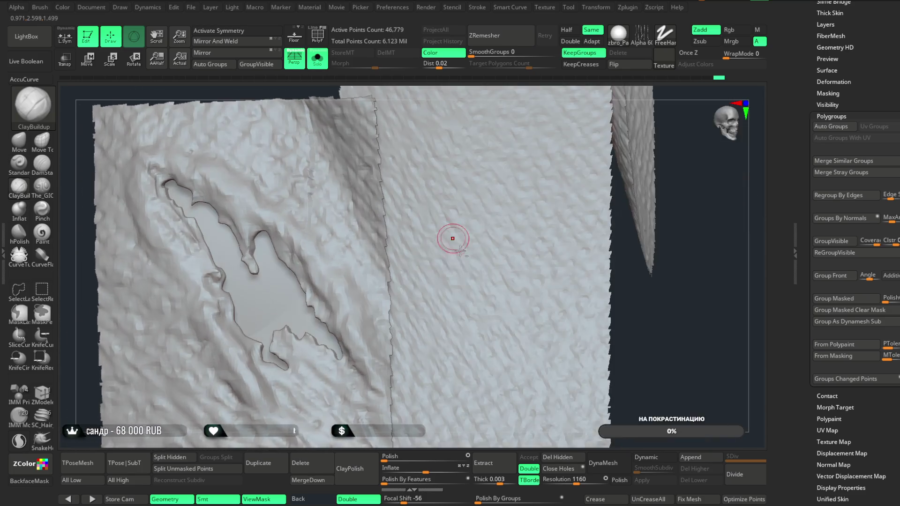
key("ctrl+shift")
left_click(268, 279, "ctrl+shift")
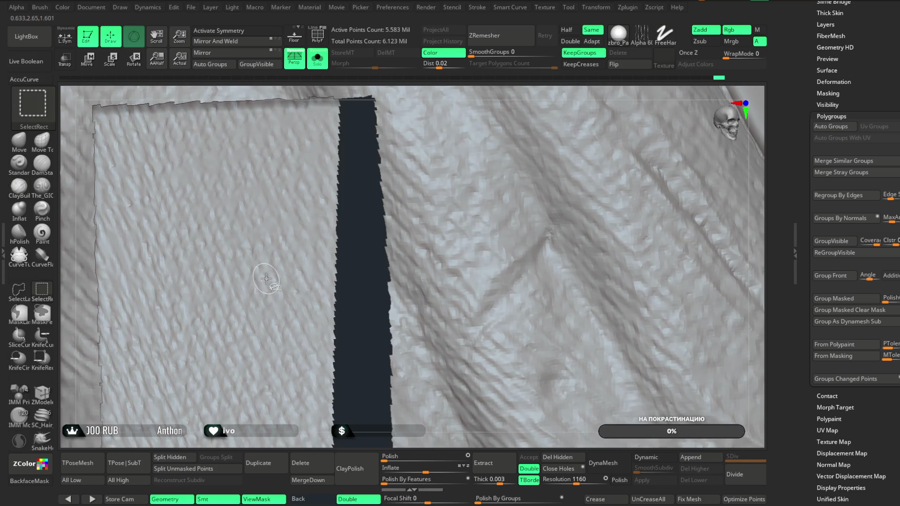
left_click(309, 204, "ctrl+shift")
key("space")
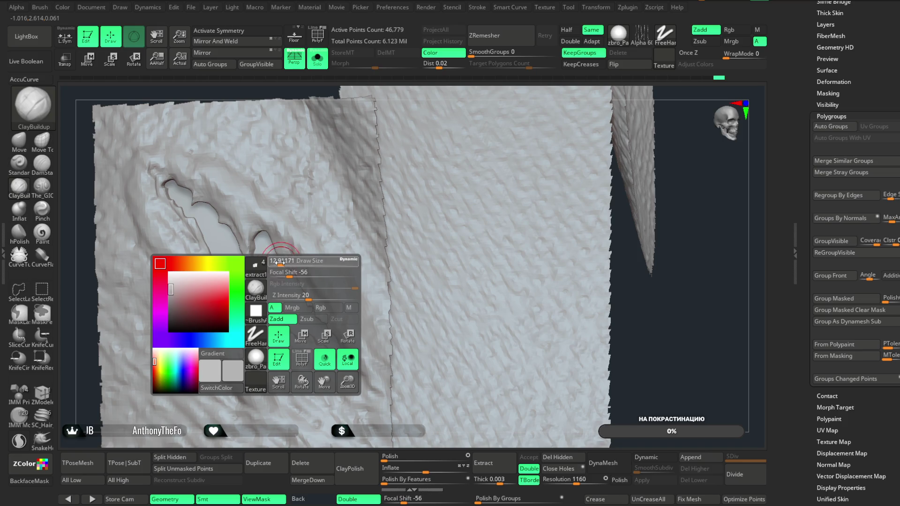